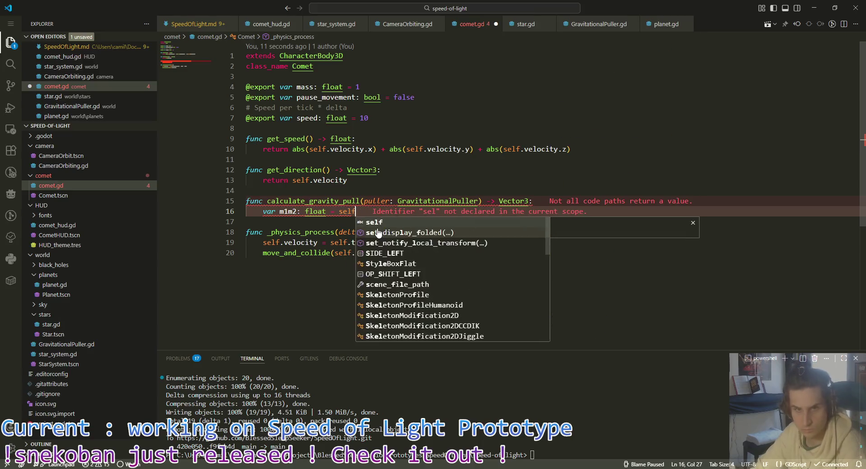
# Step: Complete line 16 as var m1m2: float = self.mass * puller.mass and add a line below
pyautogui.write('puller.mass')
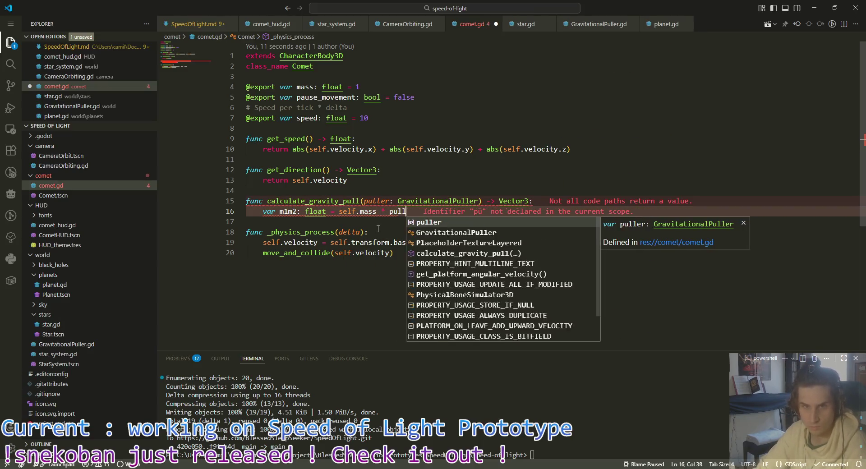
pyautogui.press('Escape')
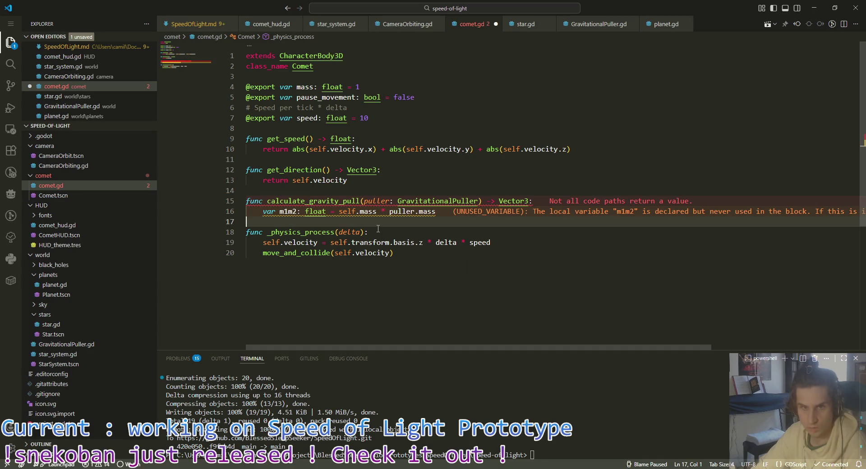
pyautogui.press('Return')
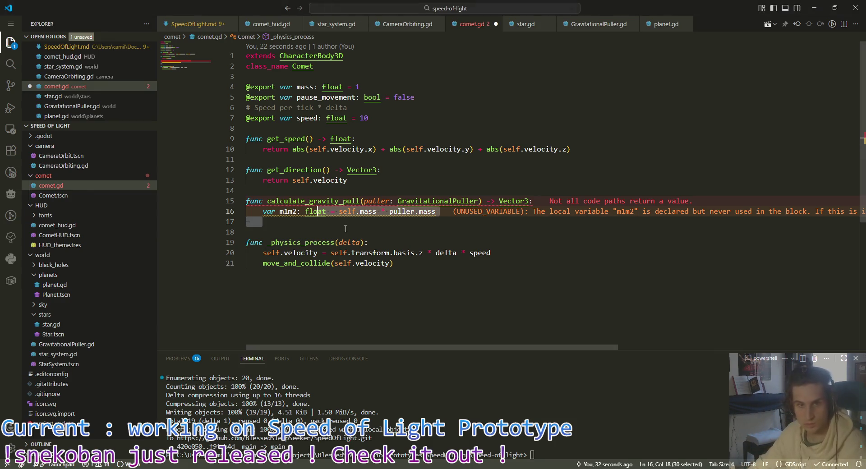
pyautogui.press('Down')
pyautogui.press('Up')
pyautogui.press('Up')
pyautogui.press('Up')
pyautogui.press('Down')
pyautogui.press('Down')
pyautogui.press('Down')
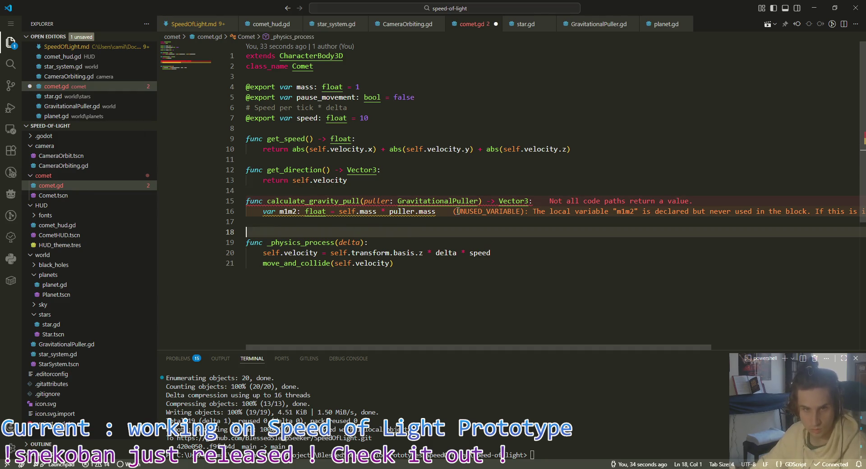
# Step: Insert blank lines above _physics_process and begin a func calculate_distance declaration there
pyautogui.press('Return')
pyautogui.press('Return')
pyautogui.press('Up')
pyautogui.write('func calcula')
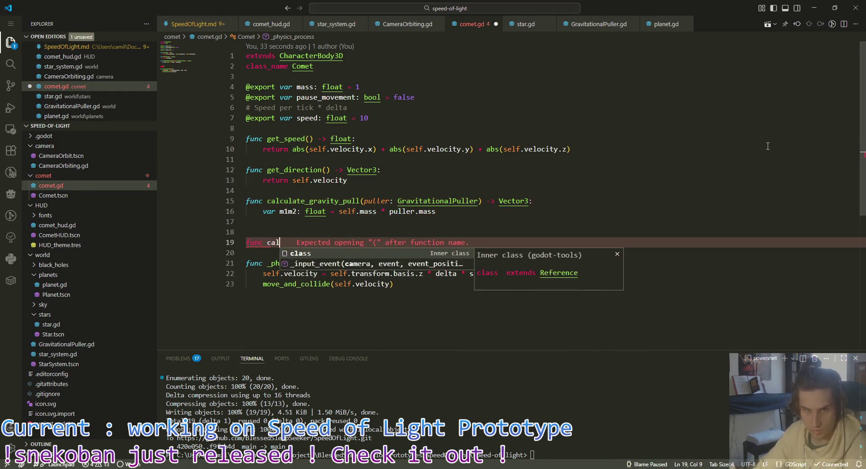
pyautogui.write('te_distance')
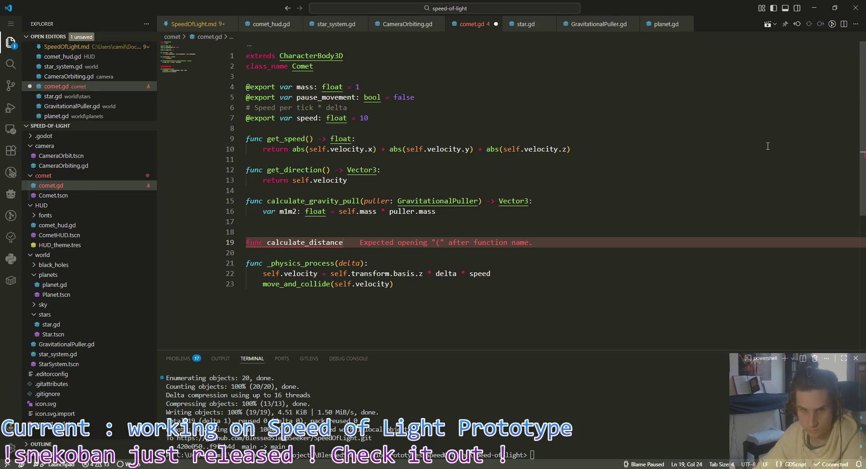
pyautogui.press('Up')
pyautogui.press('Up')
pyautogui.press('Down')
pyautogui.press('Down')
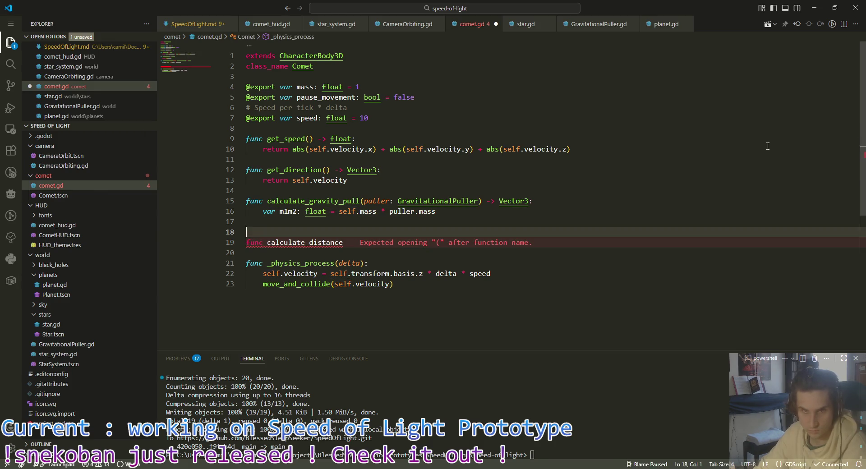
# Step: Give calculate_distance an entity: Node3D parameter and a float return type, opening its body
pyautogui.write('(pul')
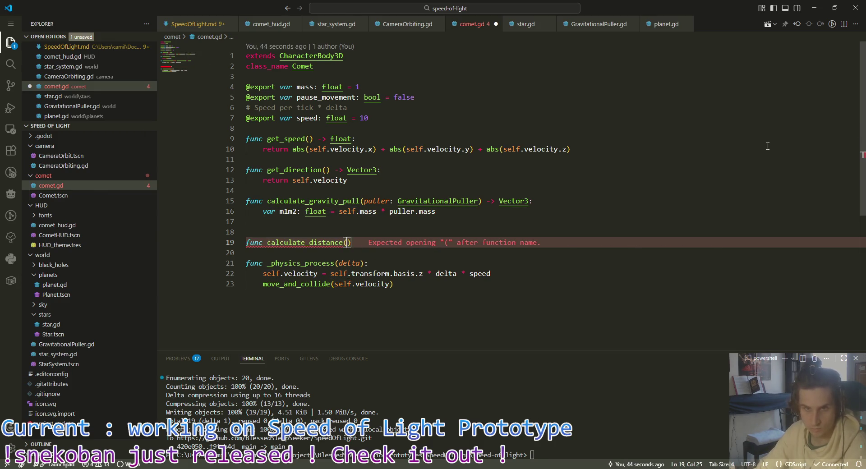
pyautogui.write('l')
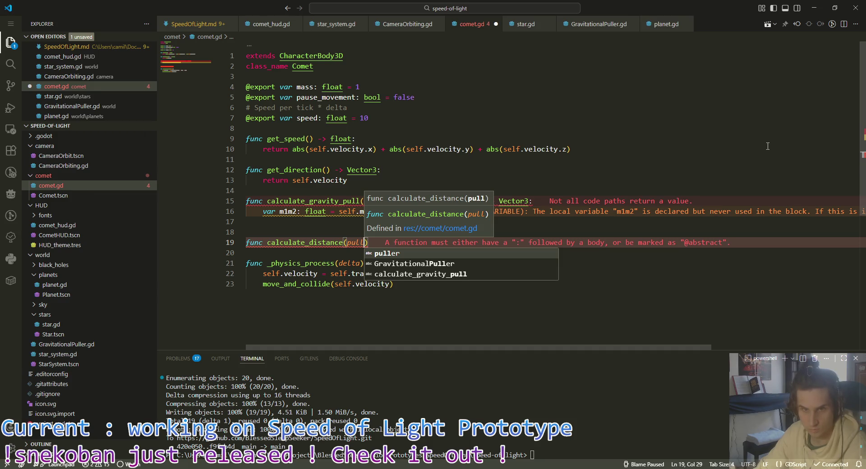
pyautogui.press('BackSpace')
pyautogui.press('BackSpace')
pyautogui.press('BackSpace')
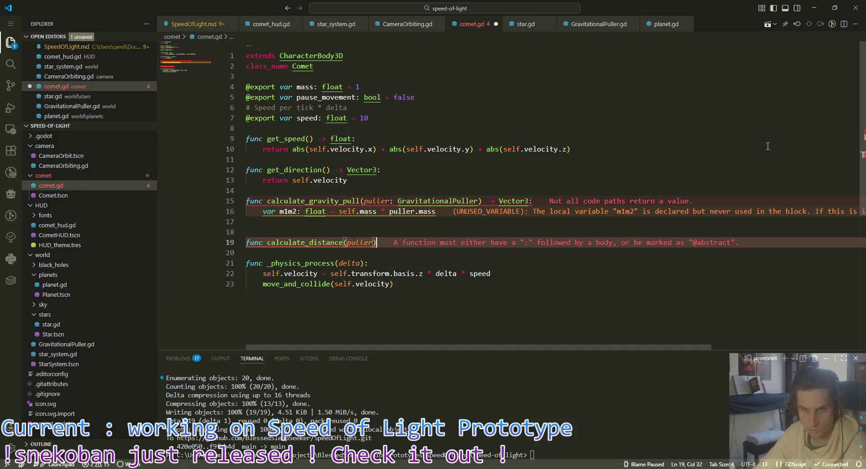
pyautogui.write('entity: ')
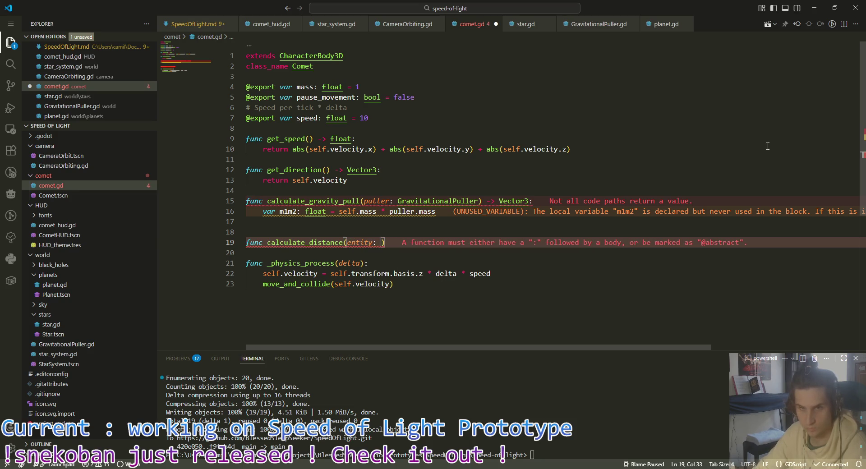
pyautogui.write('Node3D)')
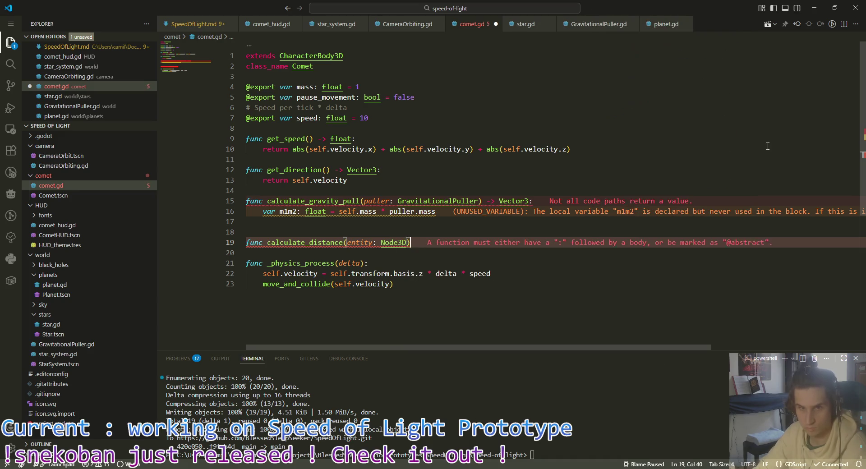
pyautogui.write(' -> Ve')
pyautogui.press('BackSpace')
pyautogui.press('BackSpace')
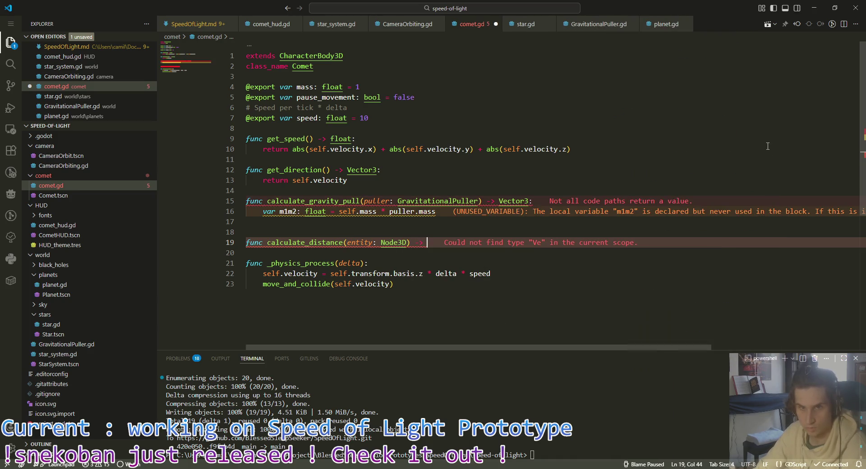
pyautogui.write('float:')
pyautogui.press('Return')
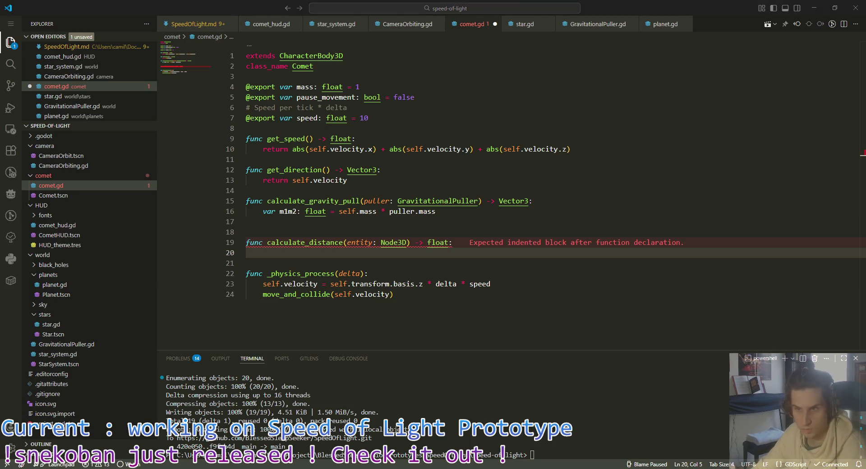
pyautogui.click(377, 254)
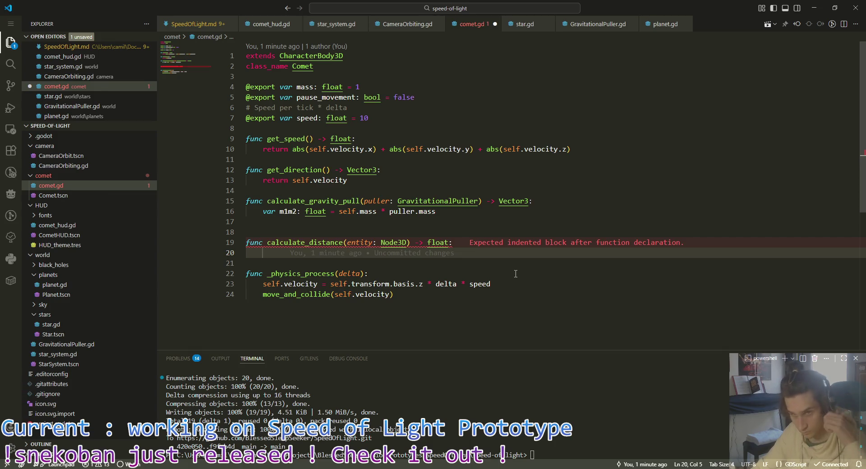
pyautogui.click(487, 243)
pyautogui.click(493, 253)
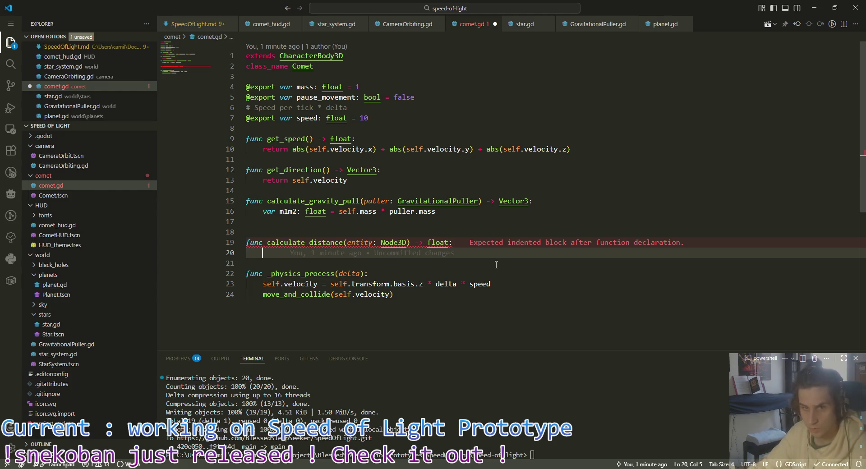
pyautogui.moveTo(424, 256)
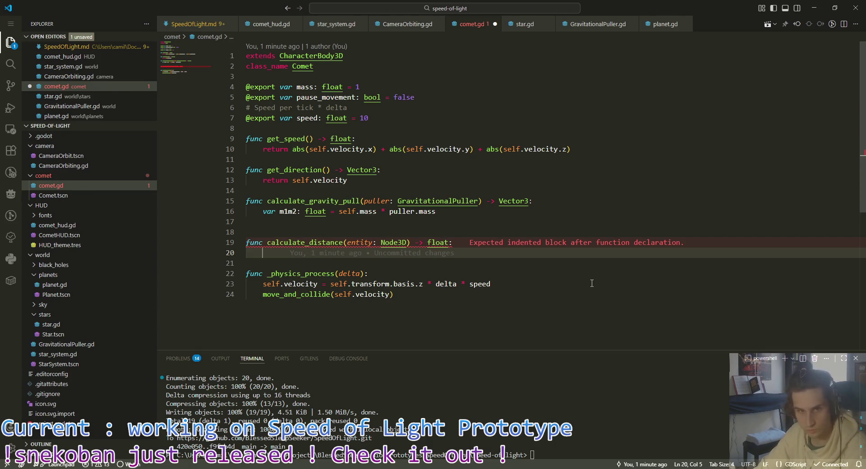
# Step: Write return self.position.distance_squared_to(entity.position) on line 20 and save comet.gd
pyautogui.write('self.')
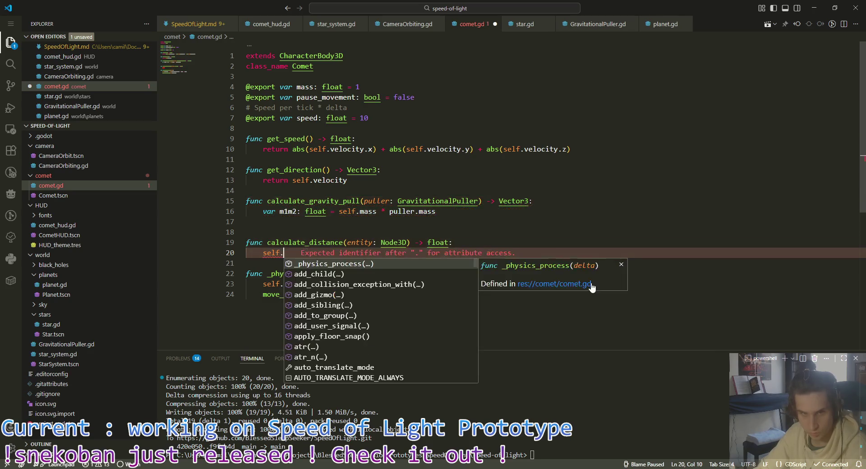
pyautogui.write('position.ge')
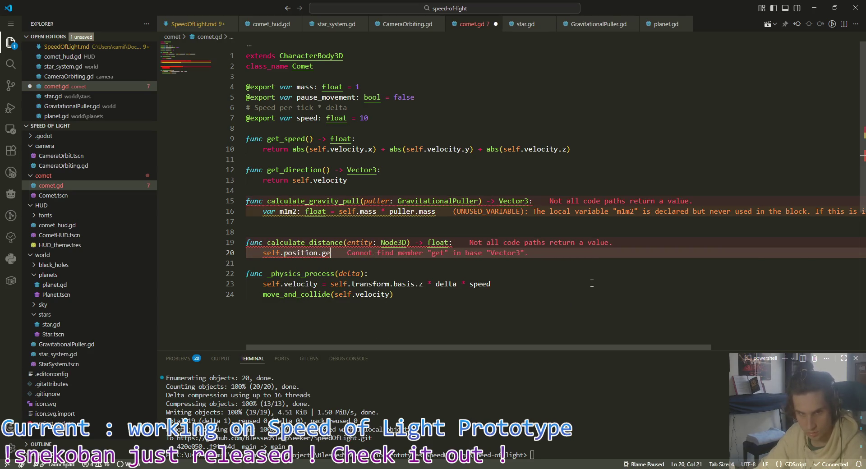
pyautogui.press('BackSpace')
pyautogui.press('BackSpace')
pyautogui.write('distance_squared_to')
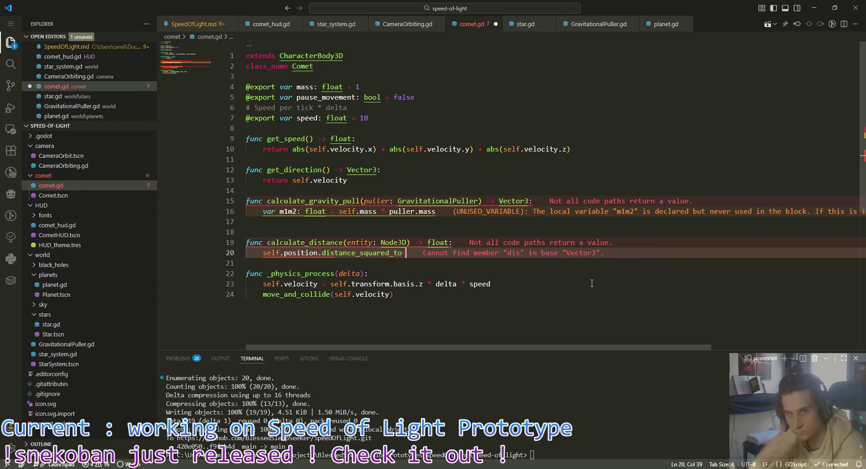
pyautogui.press('Tab')
pyautogui.press('BackSpace')
pyautogui.write('(')
pyautogui.press('Home')
pyautogui.write('return')
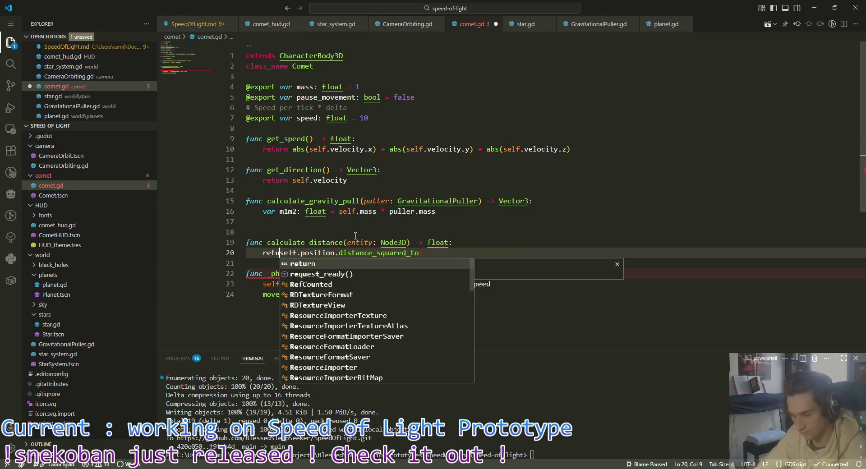
pyautogui.press('End')
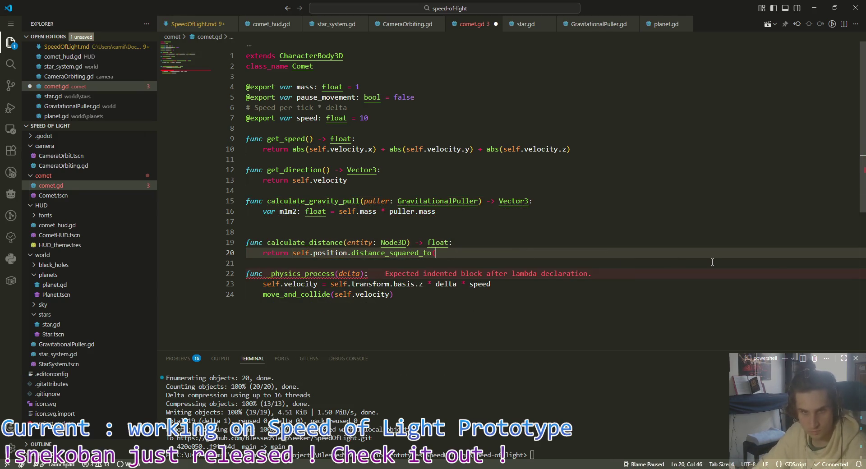
pyautogui.write('entity.position)')
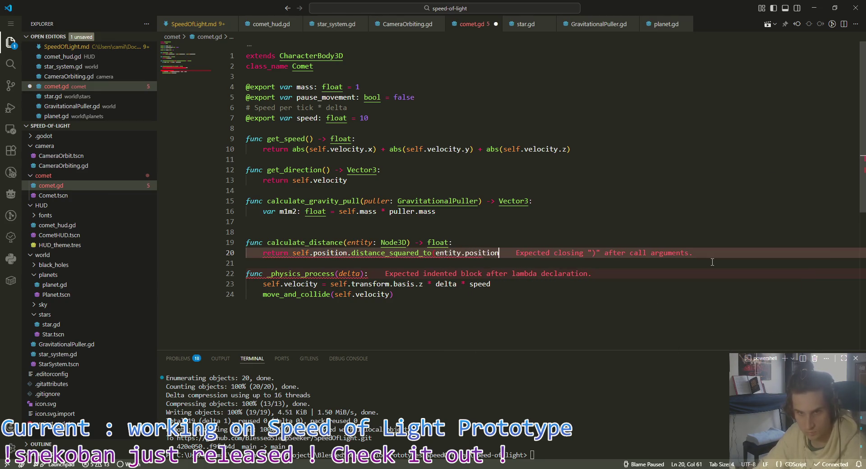
pyautogui.hotkey('ctrl', 's')
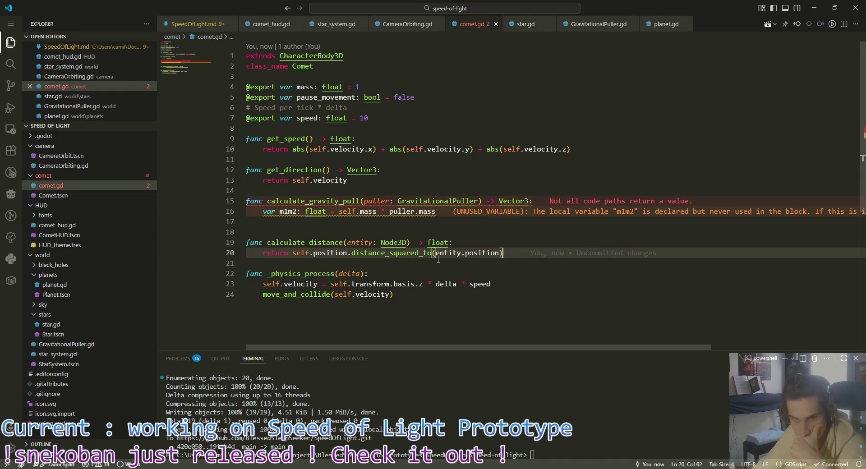
# Step: Add var dist: float = calculate_distance(puller) on the blank line in calculate_gravity_pull
pyautogui.click(675, 236)
pyautogui.press('Up')
pyautogui.press('Tab')
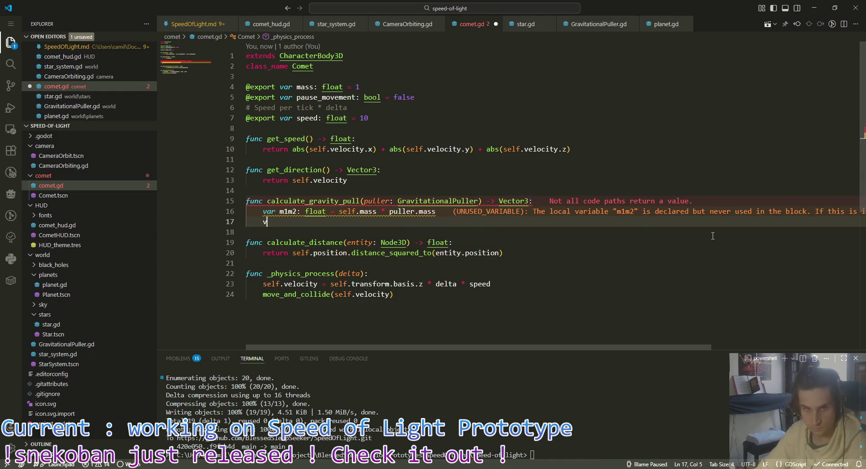
pyautogui.write('var dist')
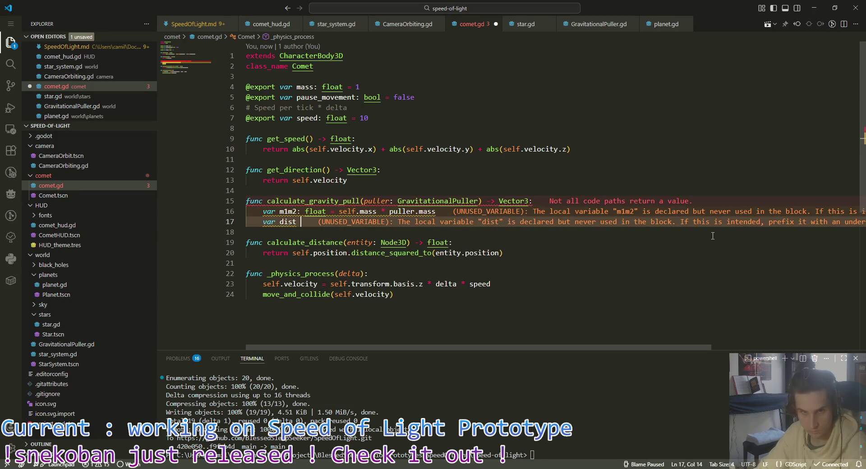
pyautogui.write(': float  =')
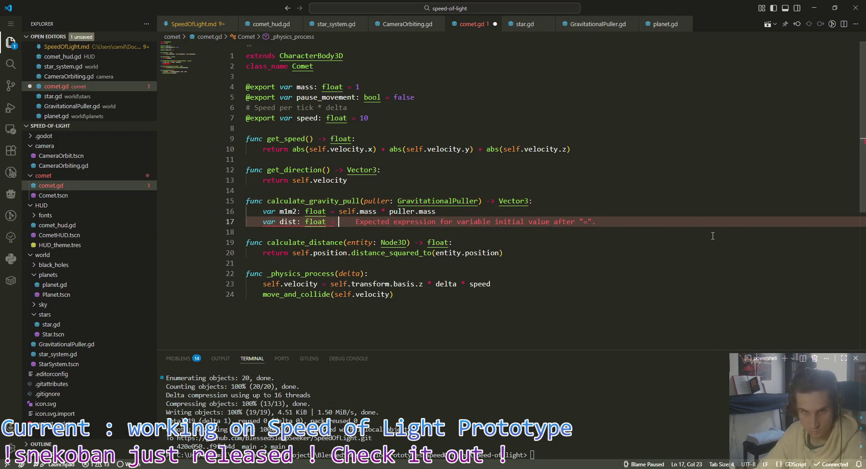
pyautogui.write('calcul')
pyautogui.press('Return')
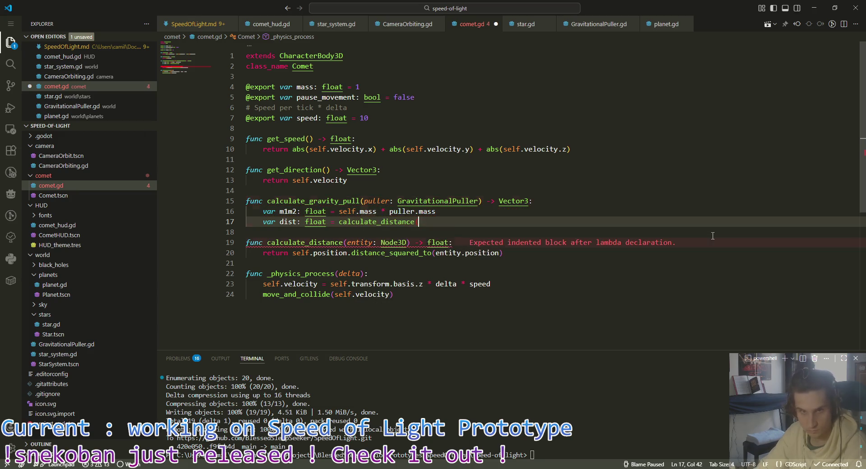
pyautogui.write('pul')
pyautogui.press('Return')
pyautogui.write(')')
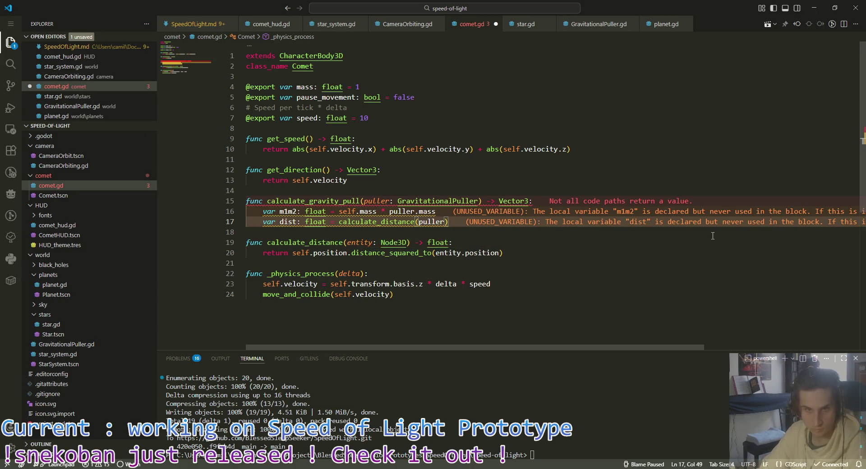
pyautogui.press('Return')
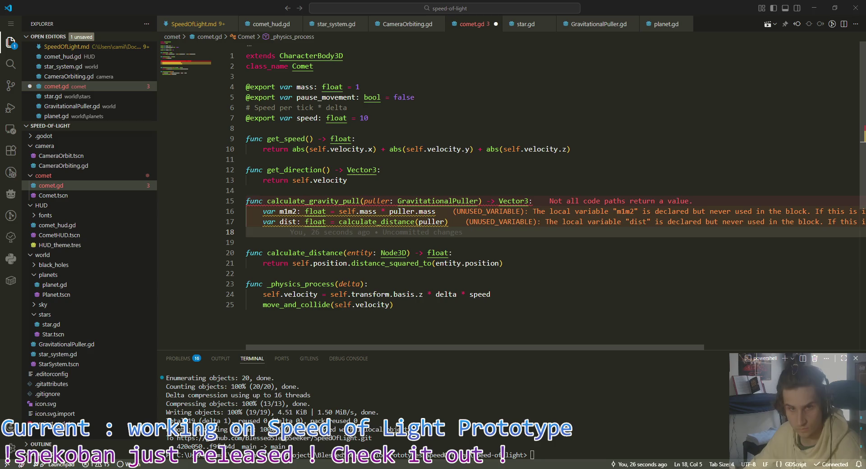
# Step: Add var grav_before_const: float = m1m2 / dist below the dist line
pyautogui.click(524, 218)
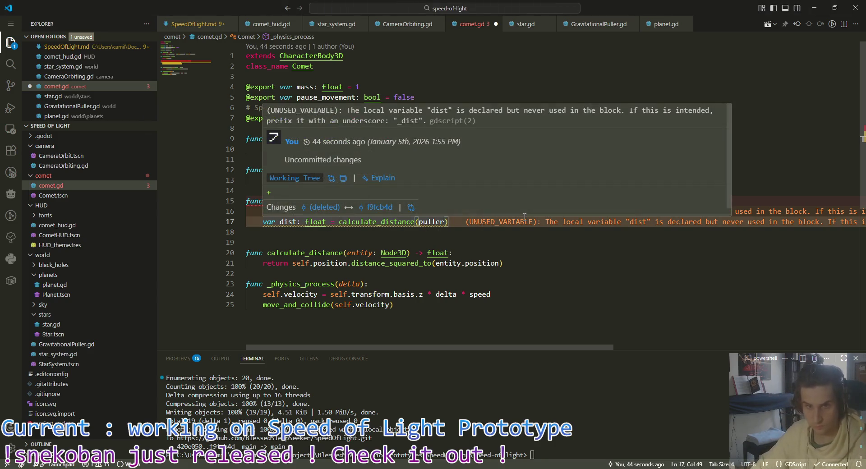
pyautogui.press('Return')
pyautogui.write('var ')
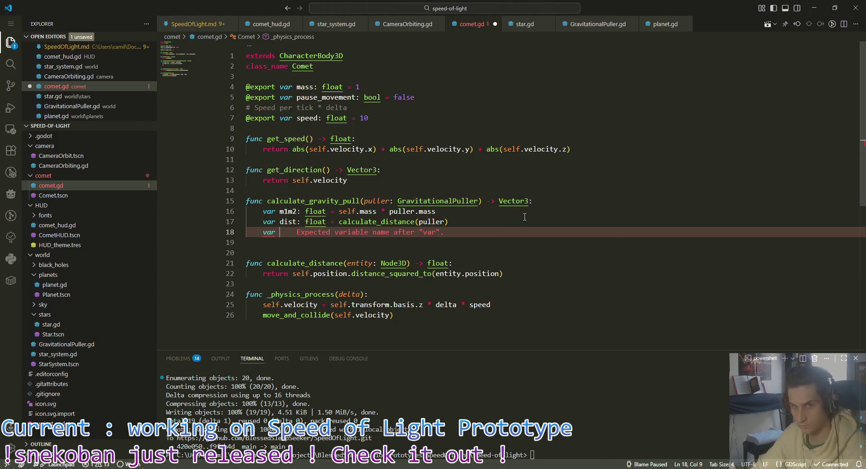
pyautogui.write('grav_be')
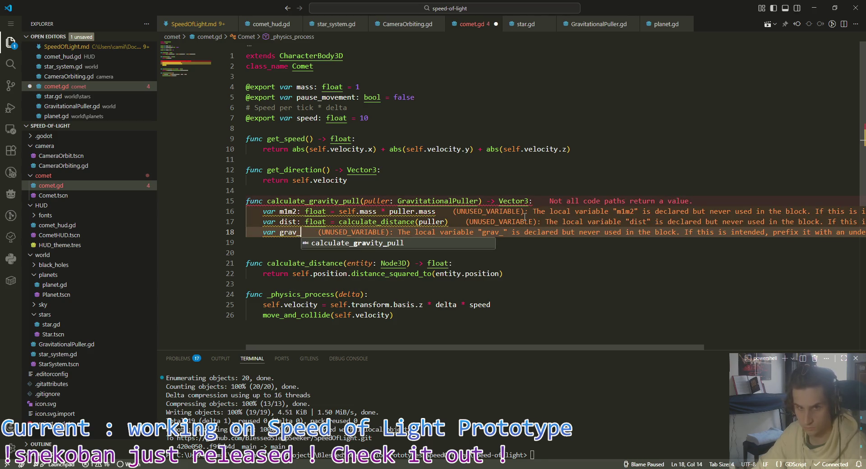
pyautogui.write('fore_const')
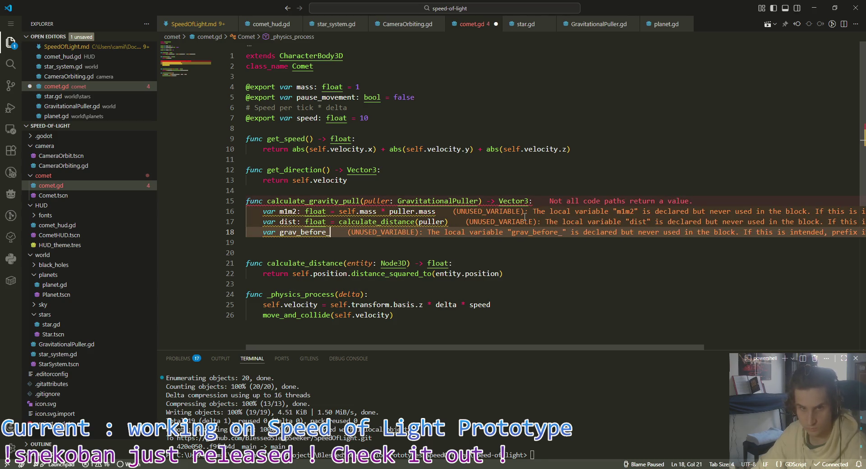
pyautogui.write(': float = ')
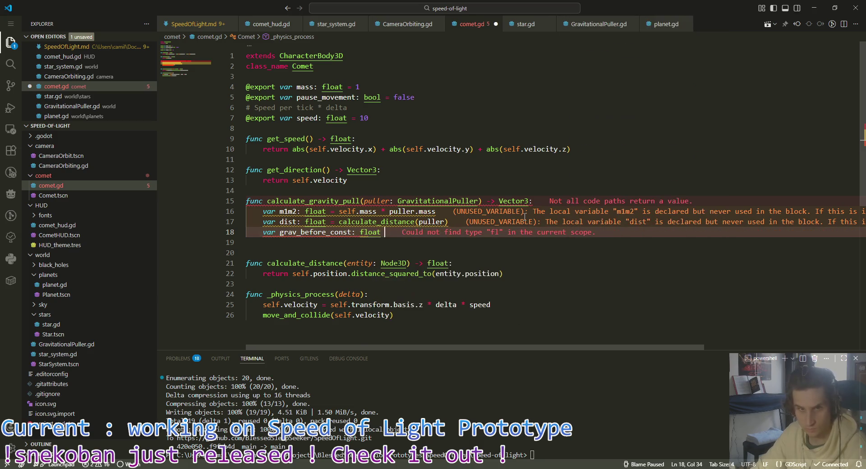
pyautogui.write('m1m2 ')
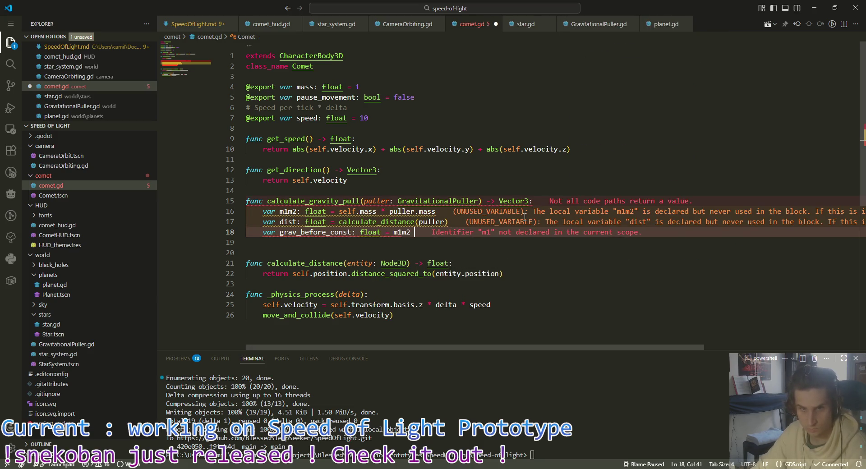
pyautogui.write('/ dist')
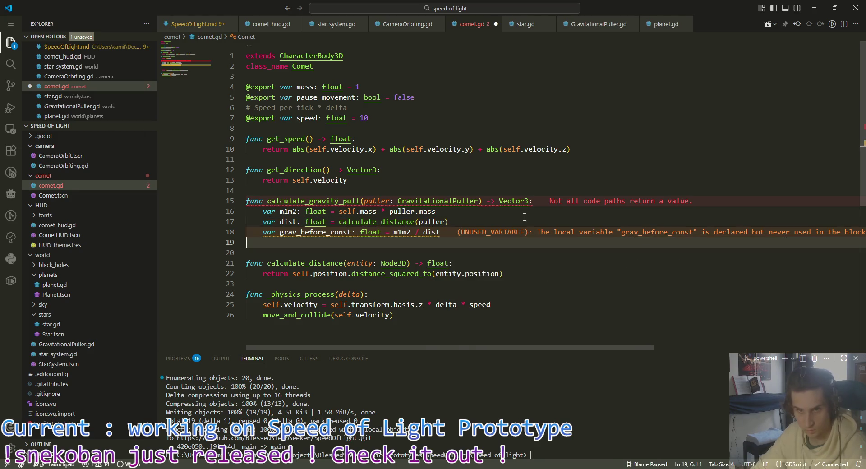
# Step: Start a var gravity_force: float line built from grav_before_const
pyautogui.press('Return')
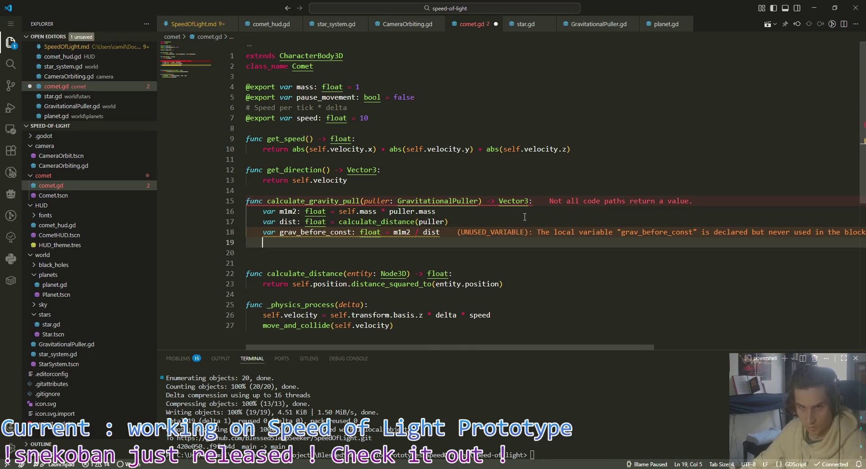
pyautogui.write('v')
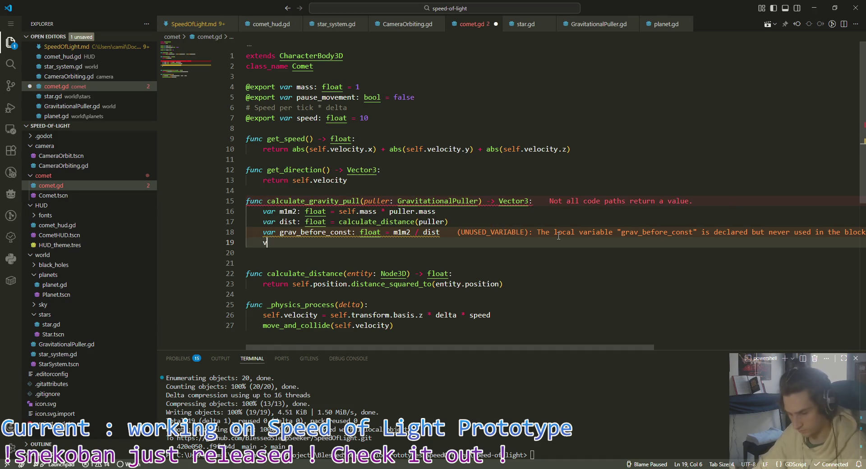
pyautogui.write('ar forc')
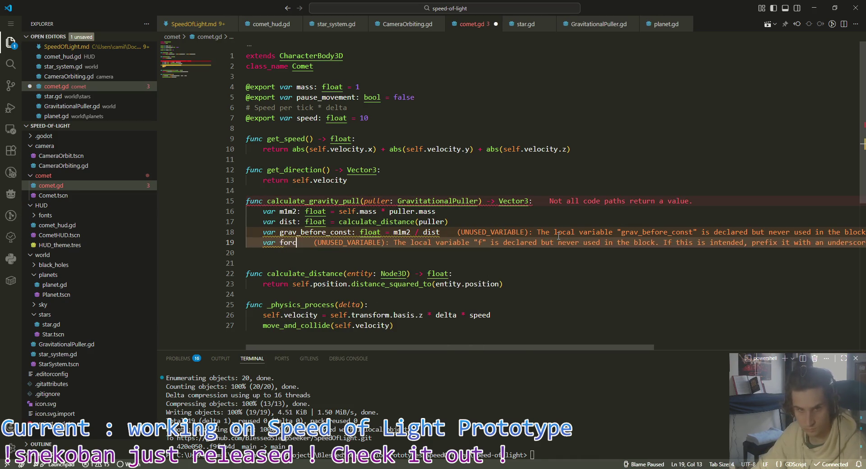
pyautogui.press('BackSpace')
pyautogui.press('BackSpace')
pyautogui.press('BackSpace')
pyautogui.write('gravity_force')
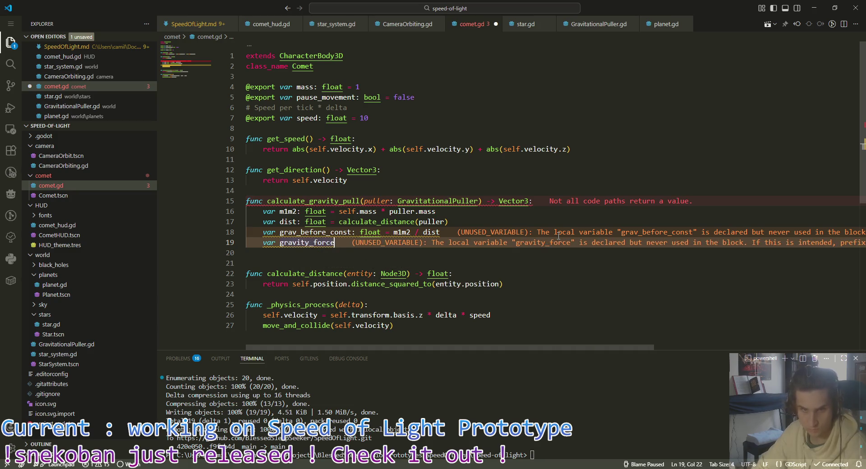
pyautogui.write(': float = ')
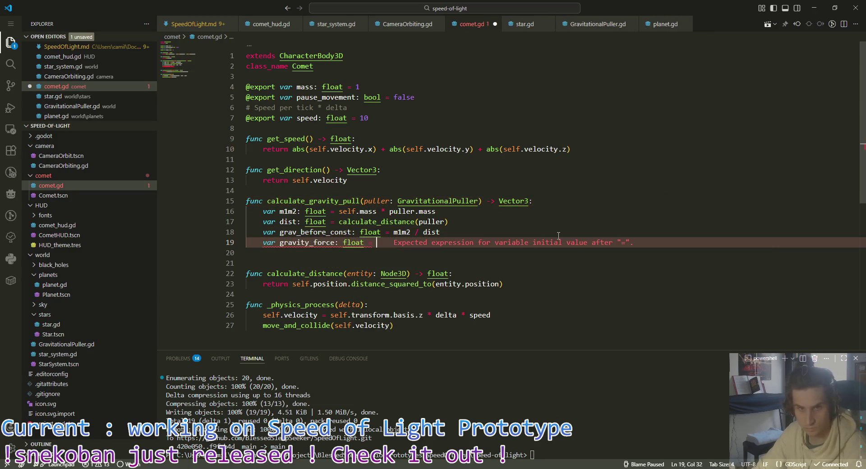
pyautogui.write('gra')
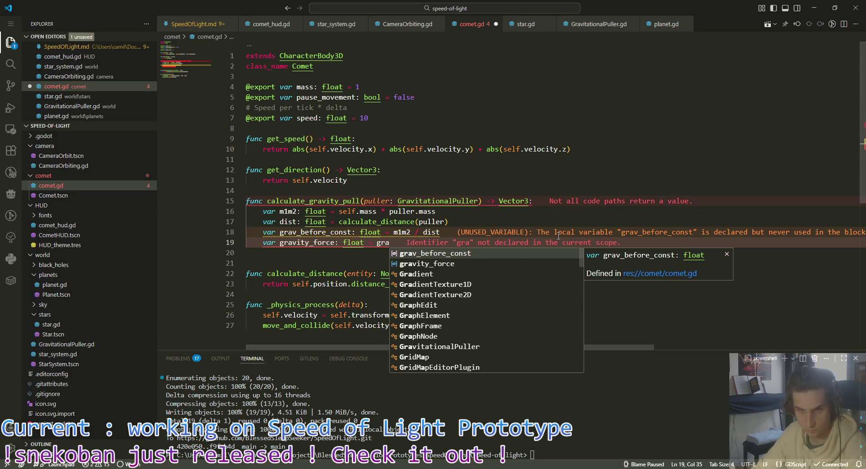
pyautogui.press('Return')
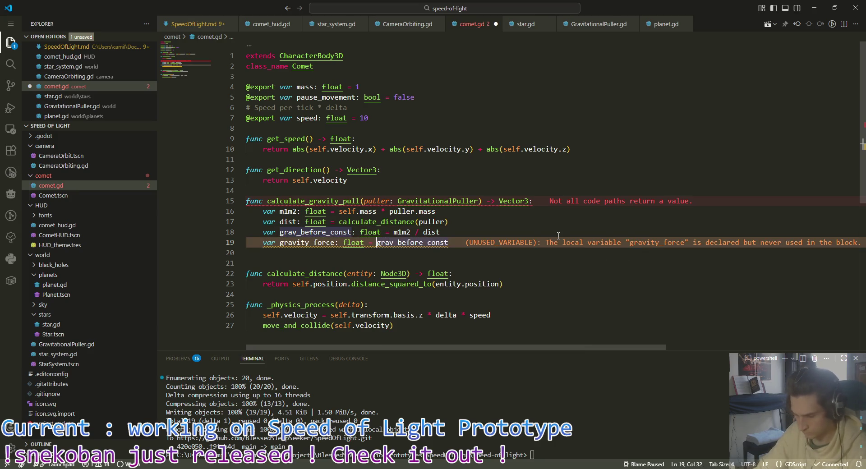
pyautogui.write('puller')
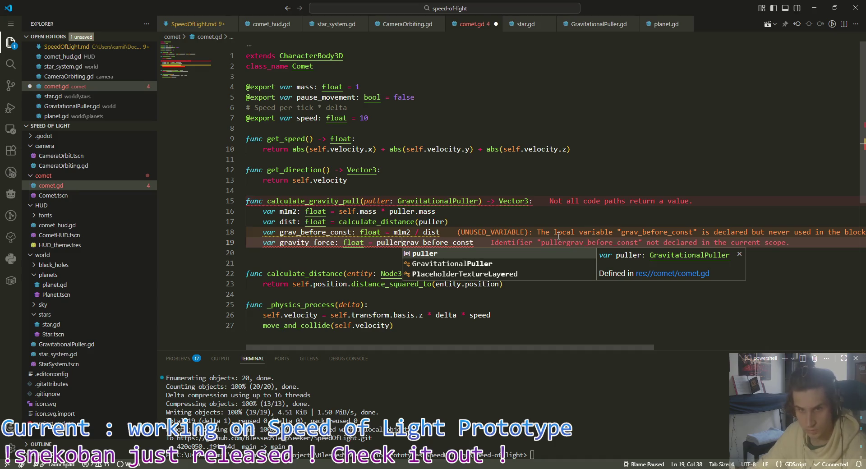
# Step: Cut the GRAVITY constant from GravitationalPuller.gd and paste it after comet.gd's exported variables
pyautogui.click(599, 24)
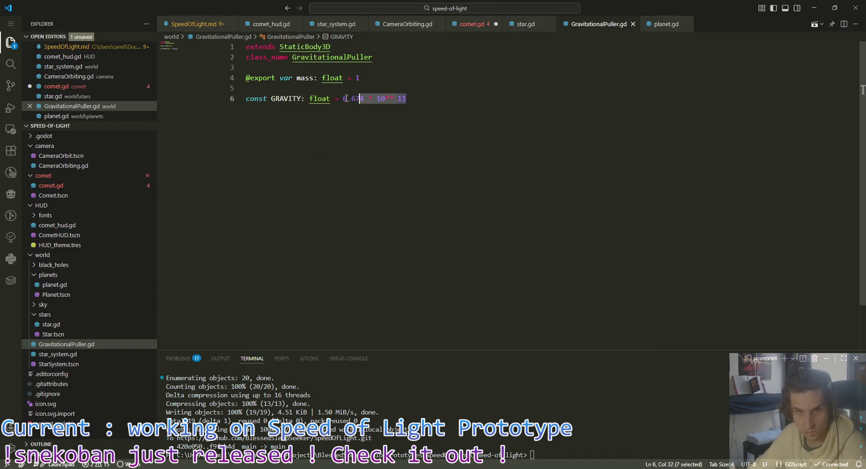
pyautogui.hotkey('shift', 'Home')
pyautogui.press('BackSpace')
pyautogui.press('BackSpace')
pyautogui.press('BackSpace')
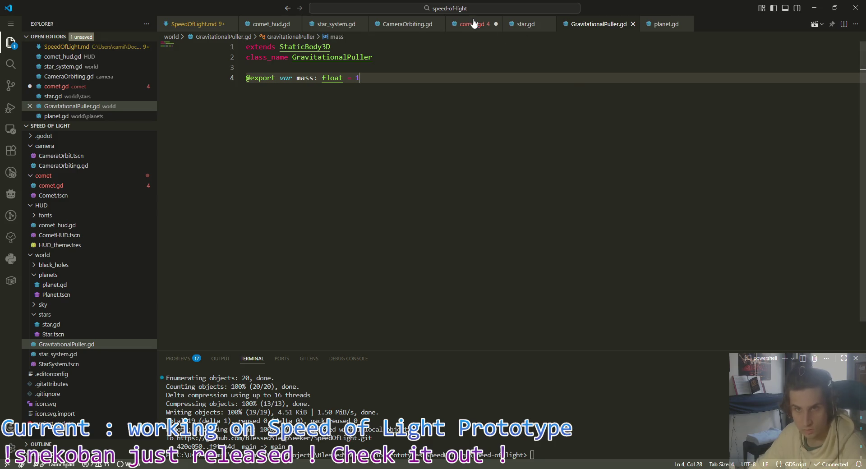
pyautogui.click(473, 24)
pyautogui.click(543, 129)
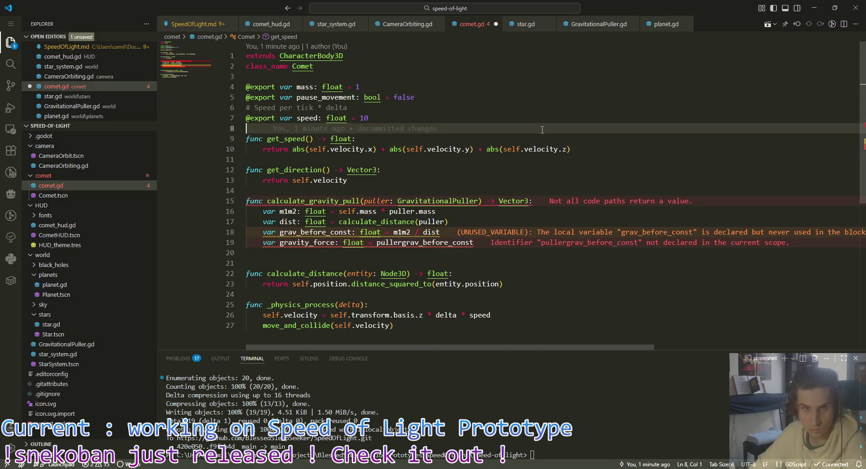
pyautogui.hotkey('ctrl', 'v')
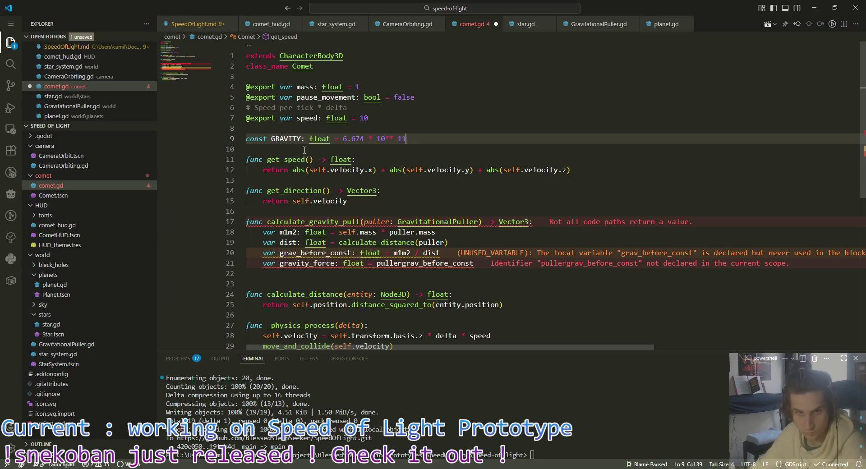
# Step: Make gravity_force equal GRAVITY * grav_before_const and add a line below it
pyautogui.doubleClick(292, 138)
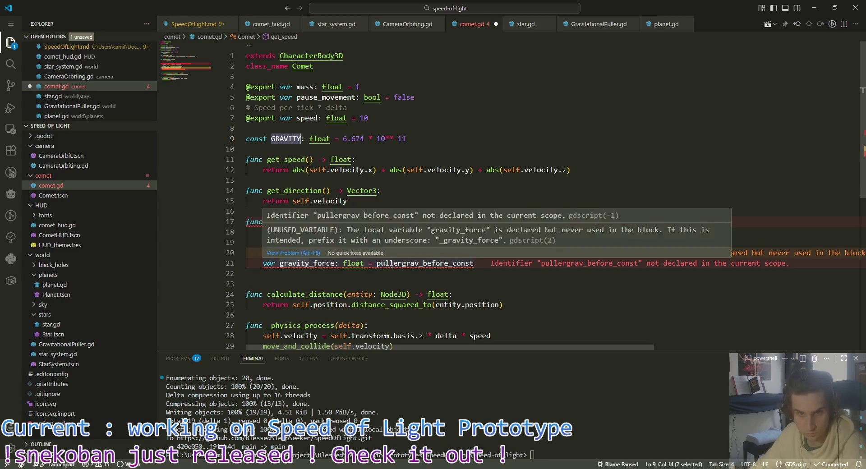
pyautogui.click(403, 263)
pyautogui.press('BackSpace')
pyautogui.press('BackSpace')
pyautogui.press('BackSpace')
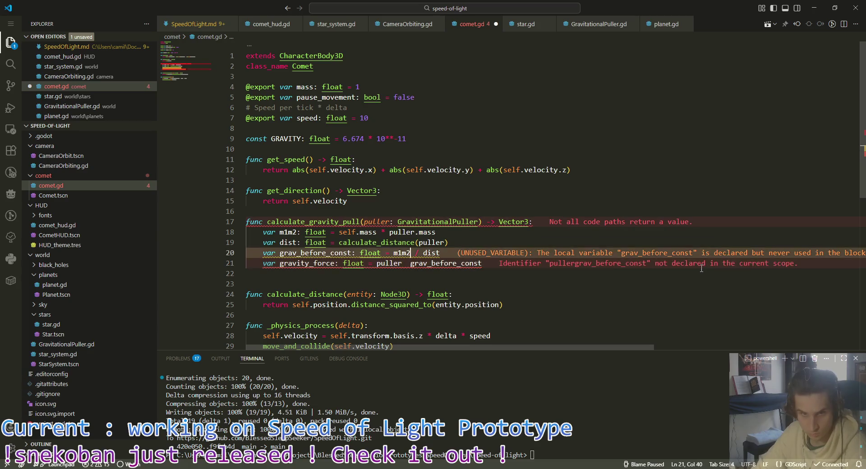
pyautogui.write('GRAVITY *')
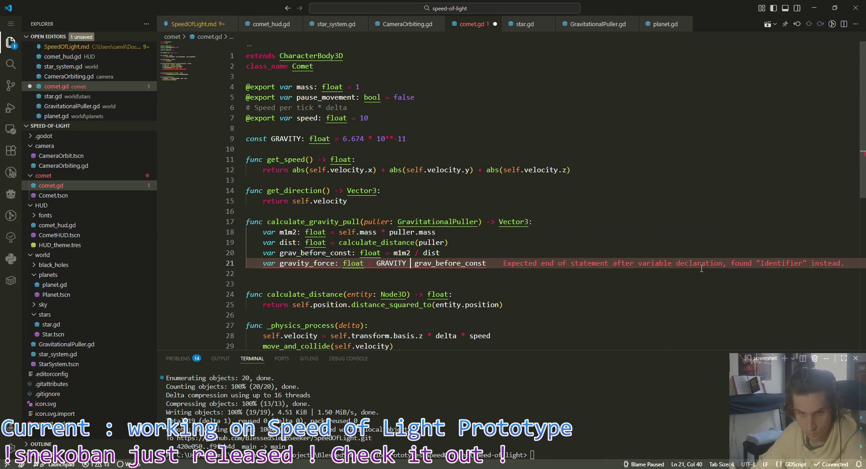
pyautogui.click(527, 272)
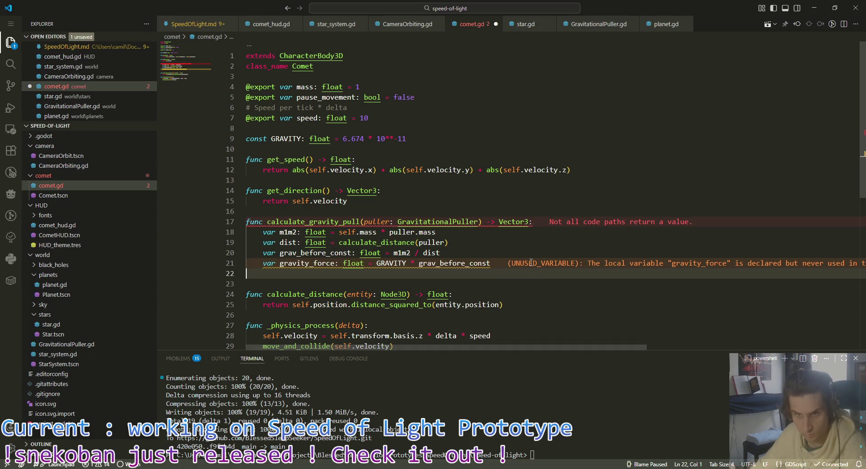
pyautogui.press('Return')
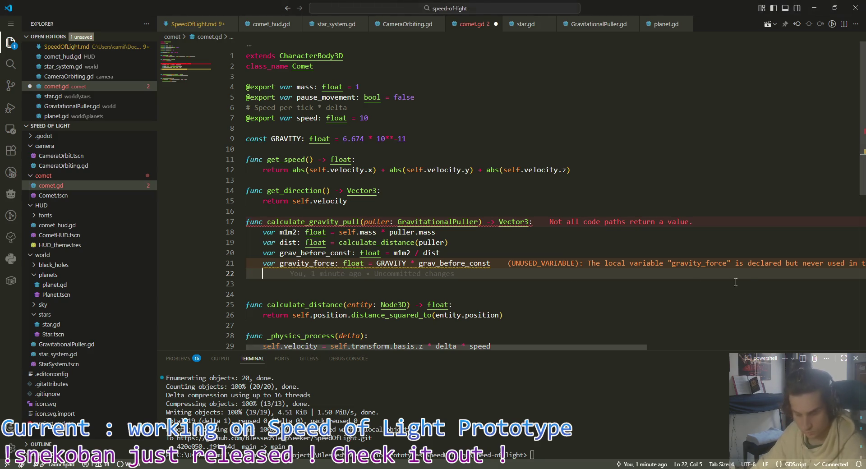
# Step: Declare var pointer_vec: Vector3 = puller.position - self.position, then start a new line
pyautogui.write('var poin')
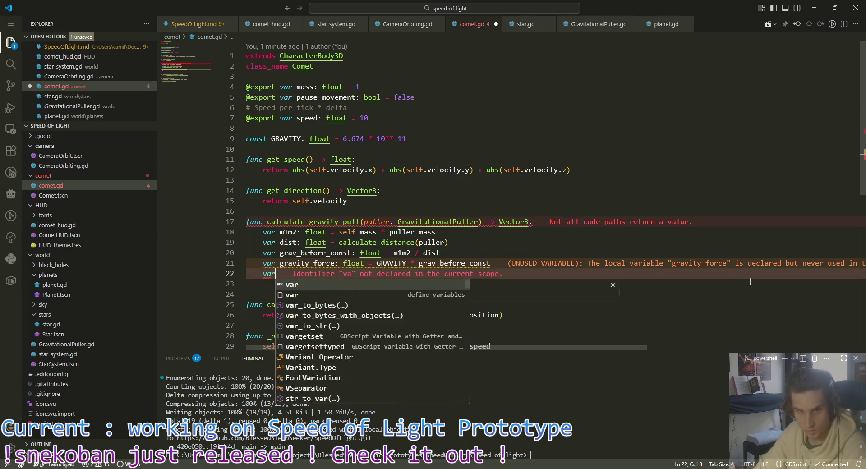
pyautogui.write('ter_vec')
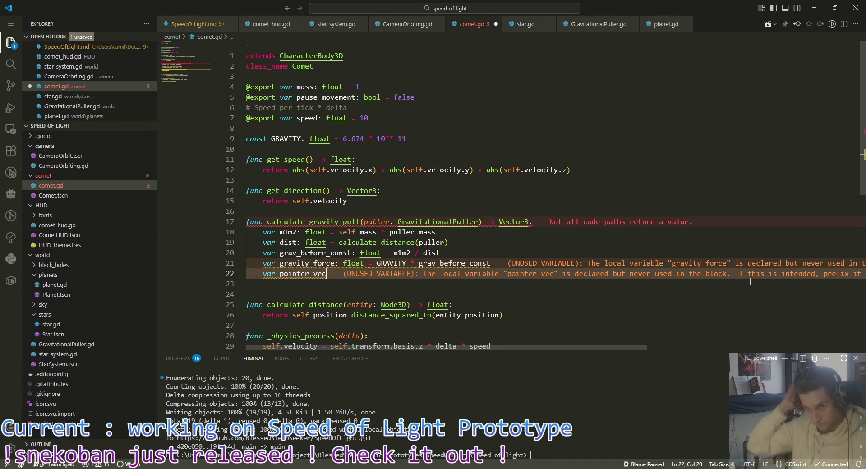
pyautogui.write(': Vec')
pyautogui.write('tor')
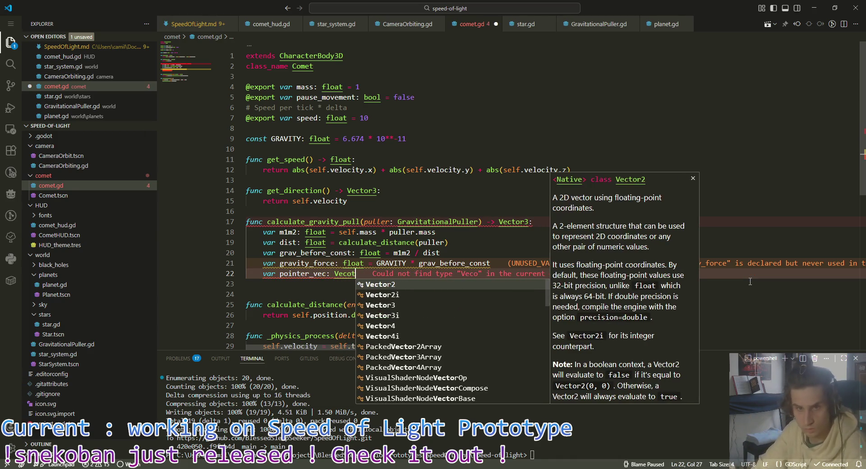
pyautogui.press('Down')
pyautogui.press('Down')
pyautogui.press('Return')
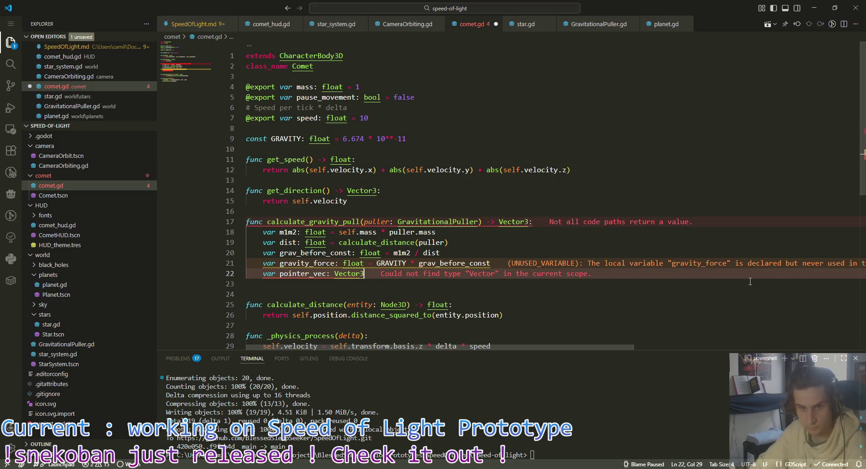
pyautogui.write('=')
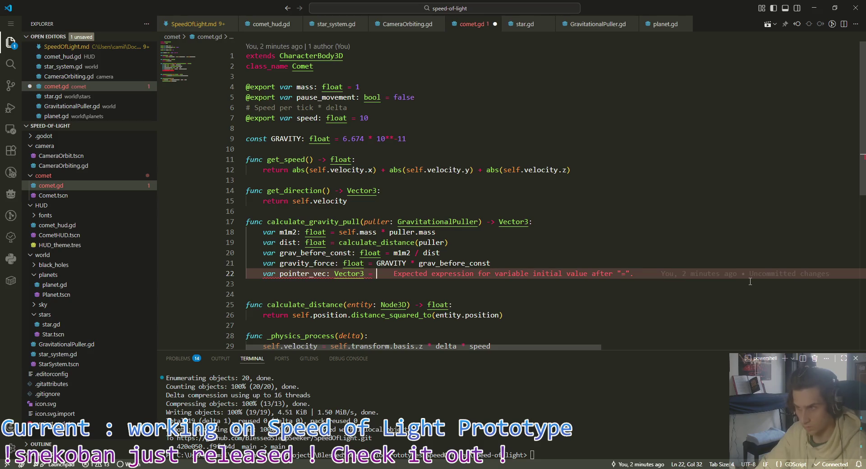
pyautogui.write('puller.posi')
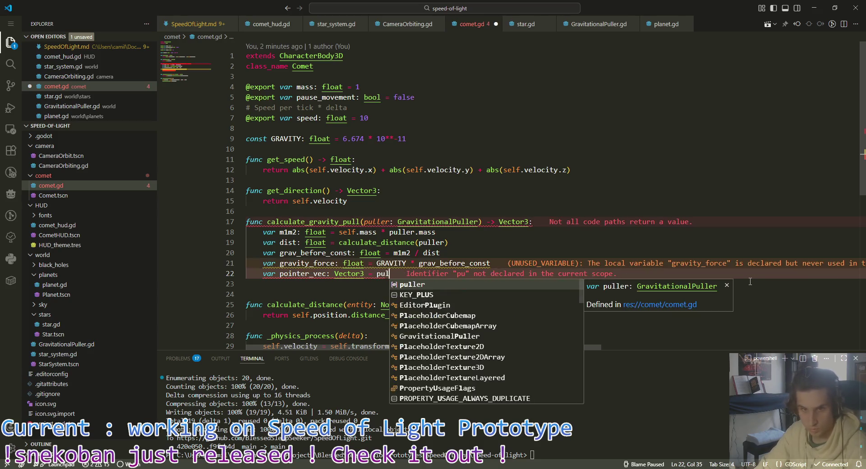
pyautogui.press('Tab')
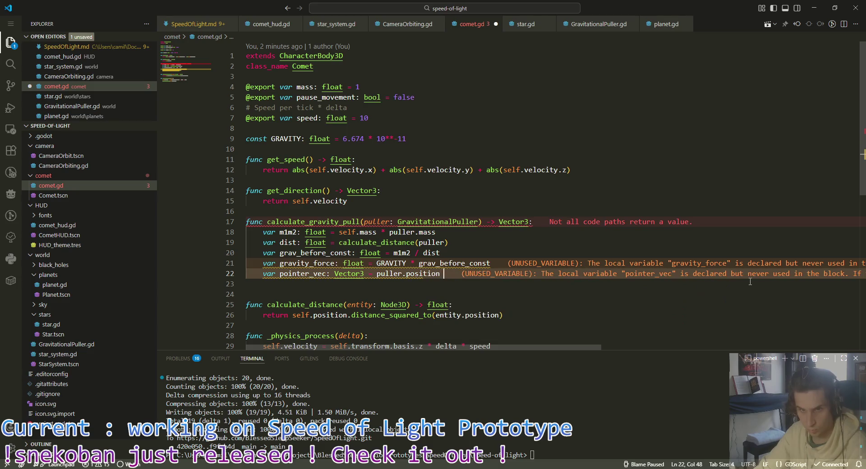
pyautogui.write('- ')
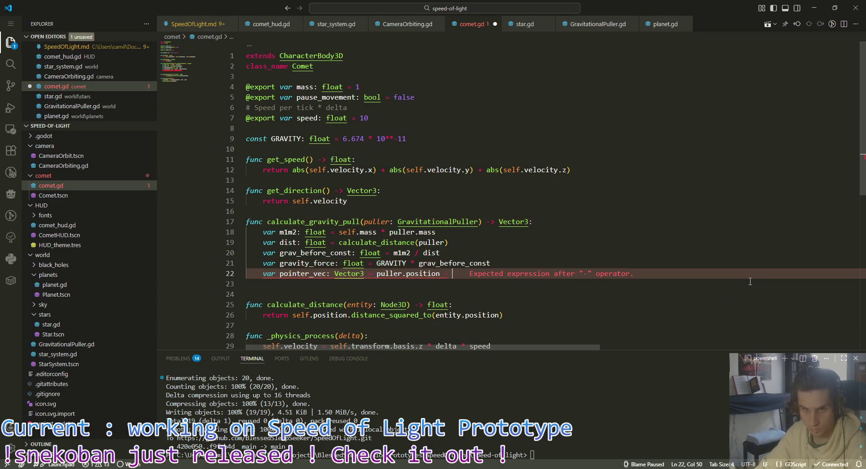
pyautogui.write('self.position')
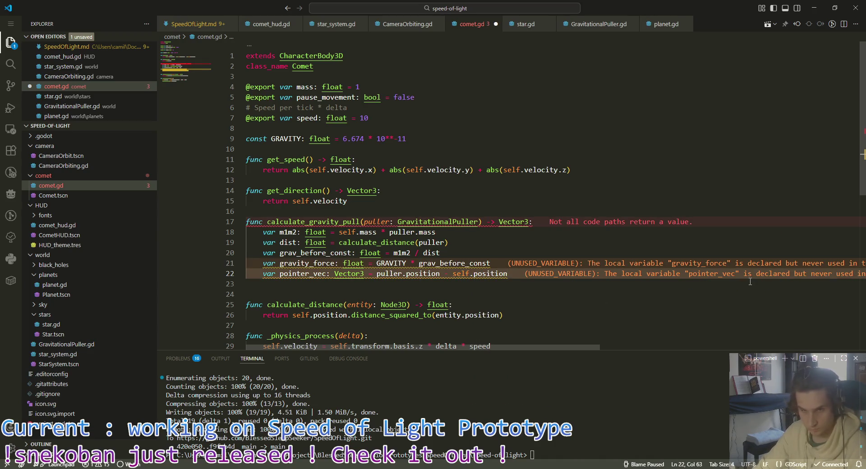
pyautogui.press('Return')
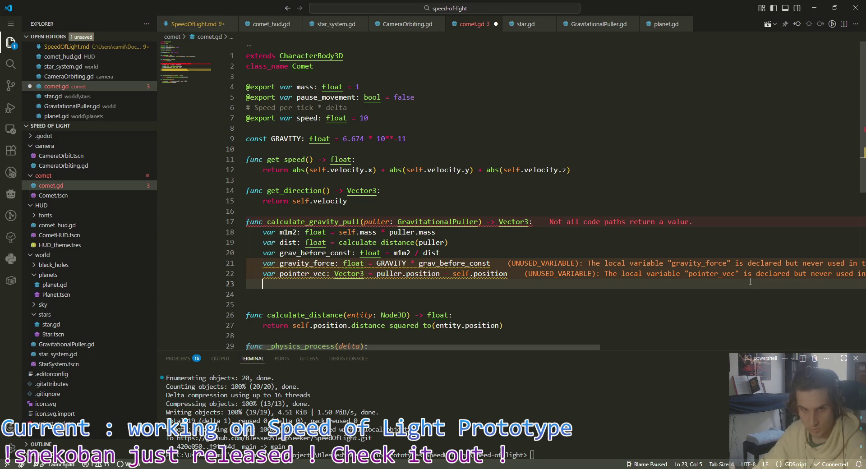
# Step: Begin a self.velocity = assignment on the line below pointer_vec
pyautogui.write('self.')
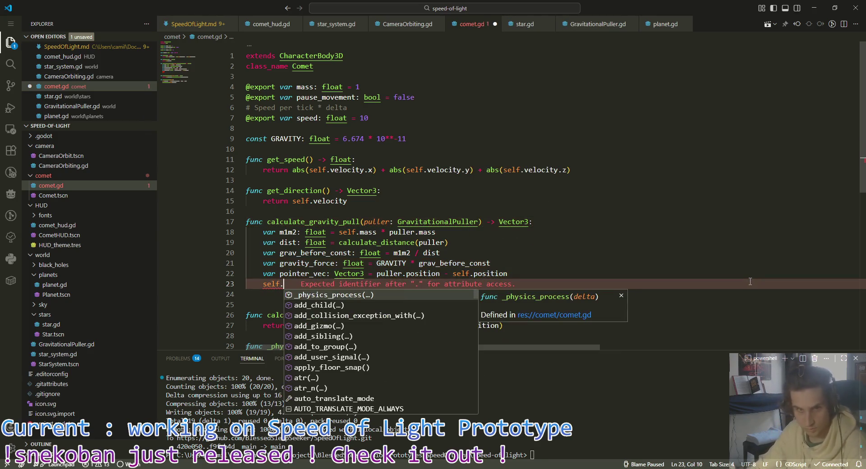
pyautogui.scroll(-5, 750, 282)
pyautogui.click(512, 161)
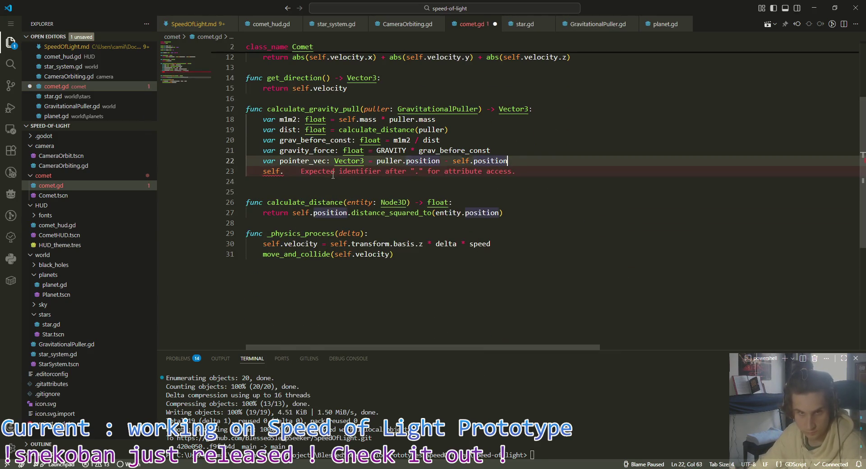
pyautogui.press('Down')
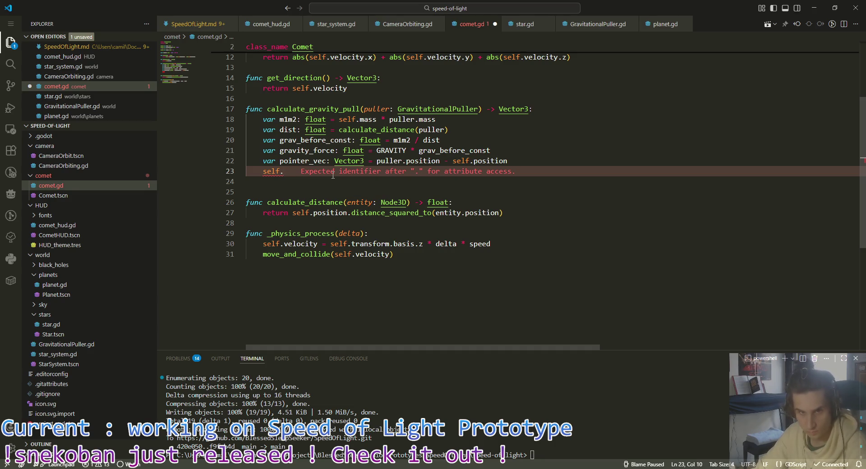
pyautogui.write('vel')
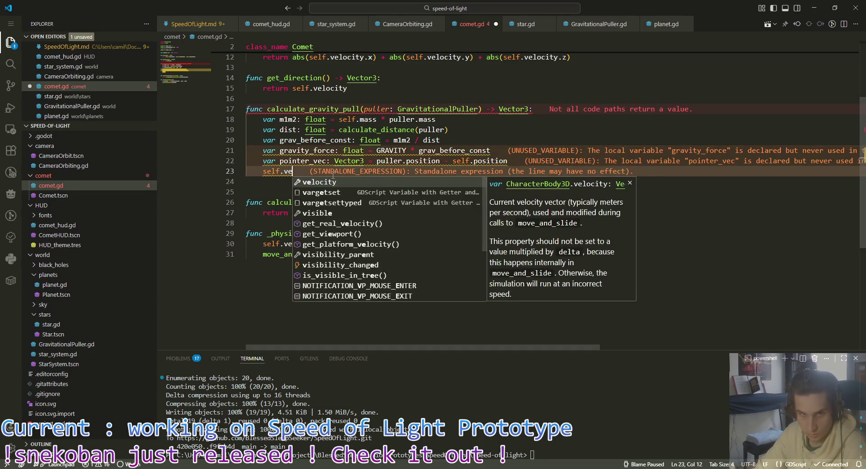
pyautogui.press('Return')
pyautogui.write('=')
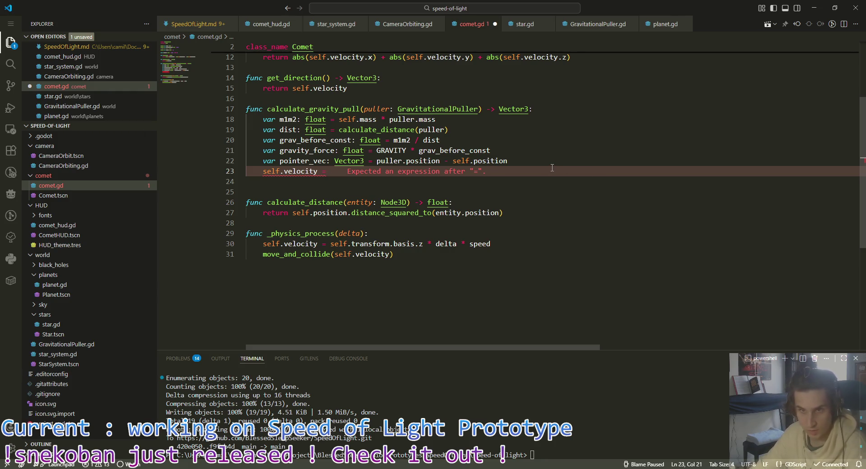
# Step: Insert print(gravity_force) on a new line above pointer_vec
pyautogui.click(561, 156)
pyautogui.hotkey('ctrl', 'shift', 'Return')
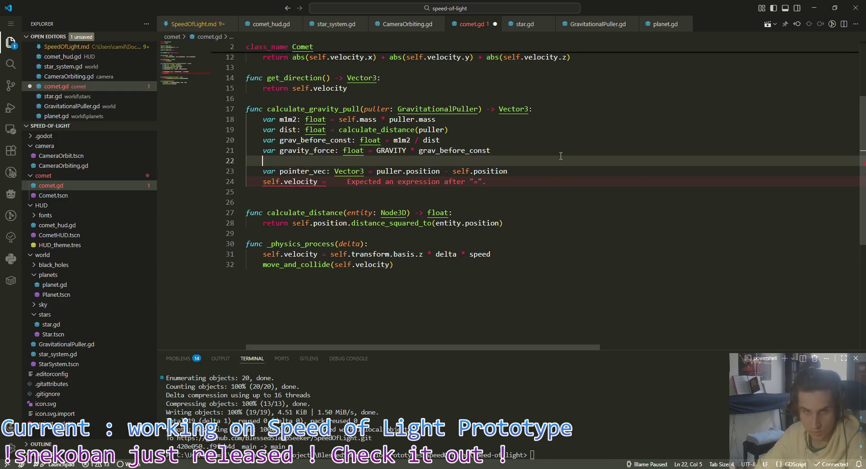
pyautogui.write('print_gr')
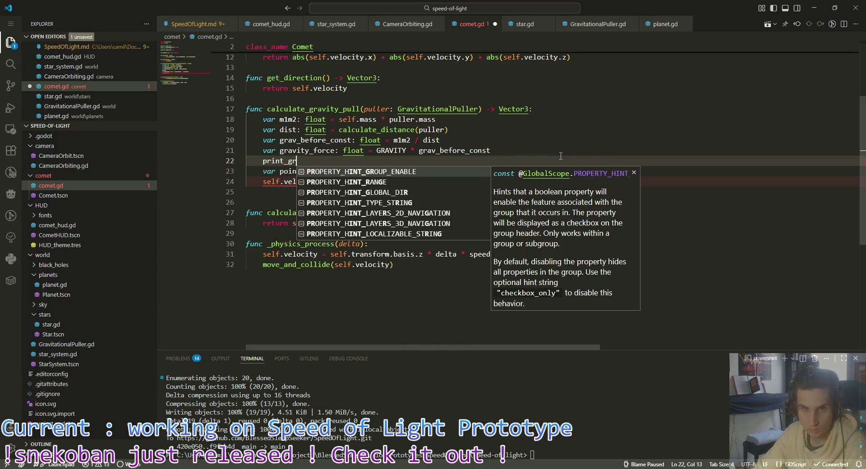
pyautogui.press('BackSpace')
pyautogui.write('(gravity_force')
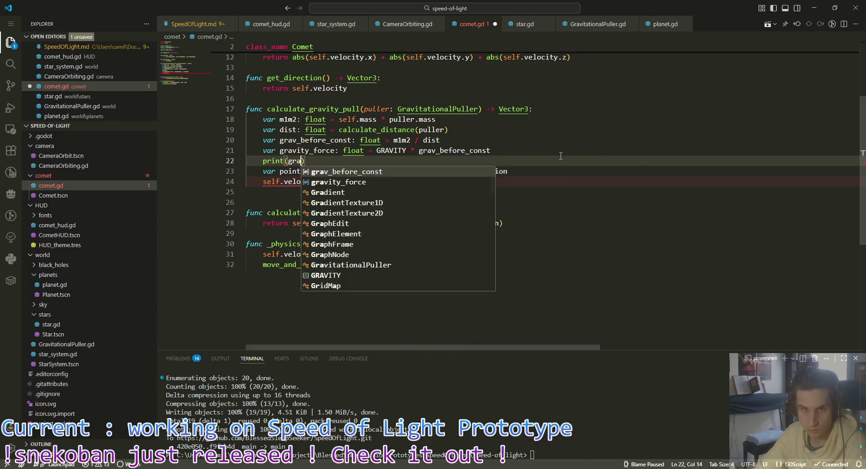
pyautogui.press('Right')
pyautogui.press('Down')
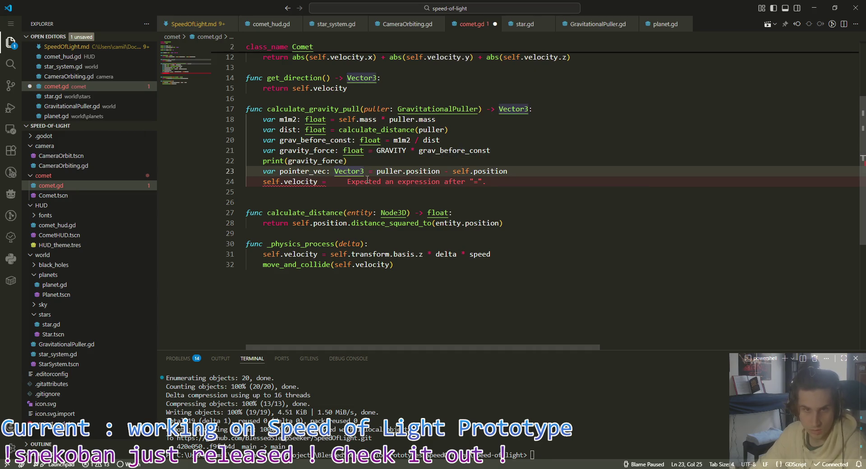
pyautogui.click(367, 181)
pyautogui.scroll(2, 607, 265)
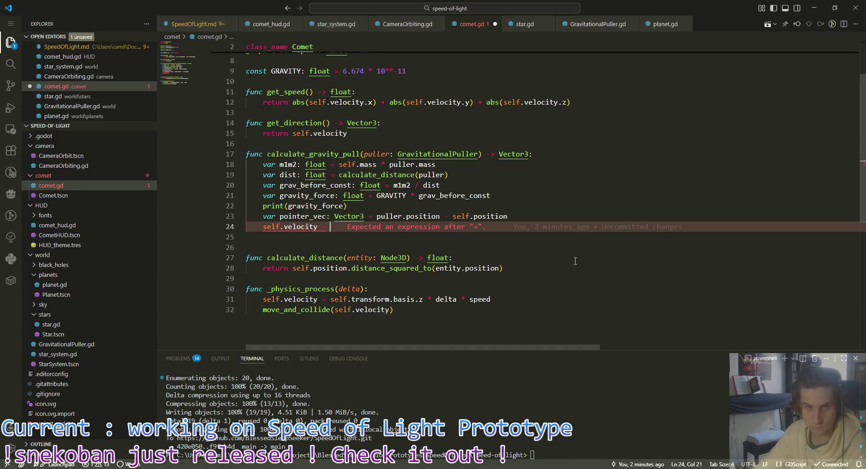
# Step: Rename the dist variable to distance, including in the grav_before_const formula
pyautogui.click(296, 176)
pyautogui.write('anc')
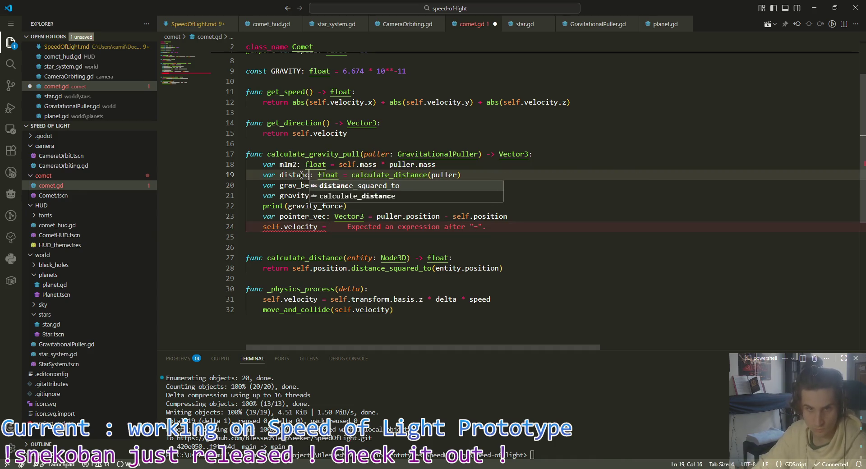
pyautogui.write('e')
pyautogui.doubleClick(427, 186)
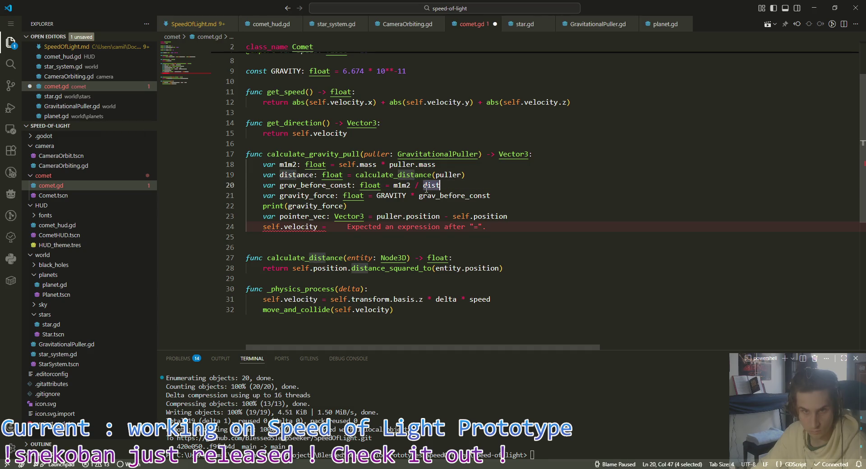
pyautogui.write('distance')
# Step: Add a pointer_vec.normalized() line below the pointer_vec declaration
pyautogui.click(405, 231)
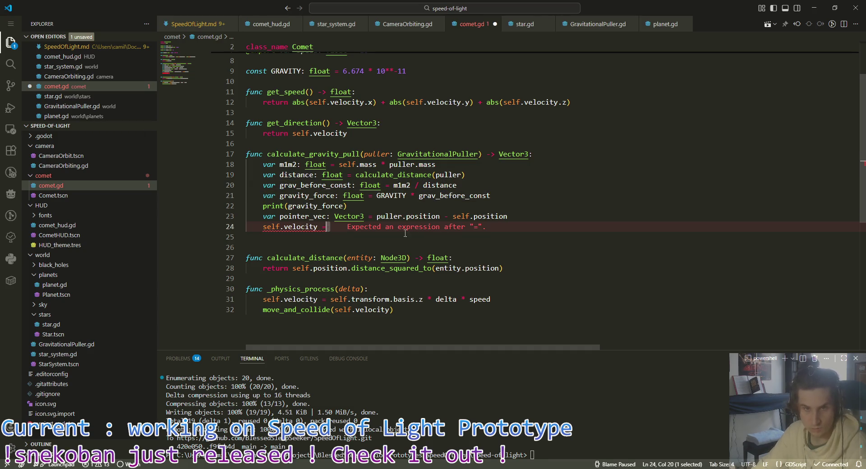
pyautogui.click(419, 228)
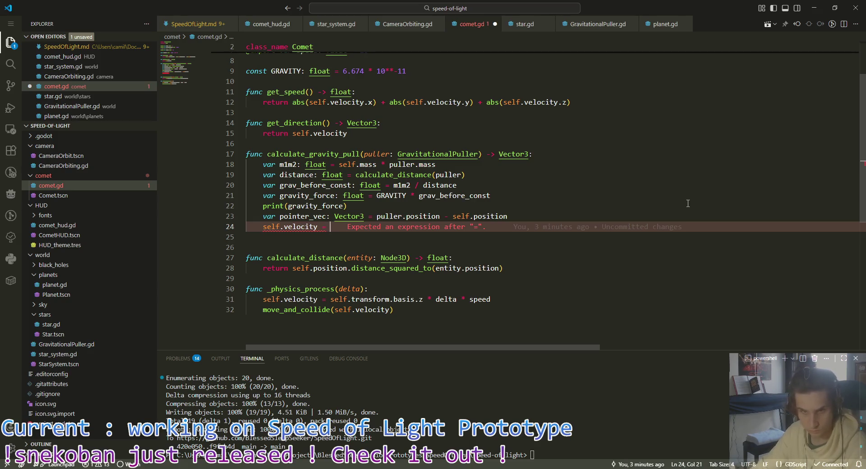
pyautogui.moveTo(496, 214)
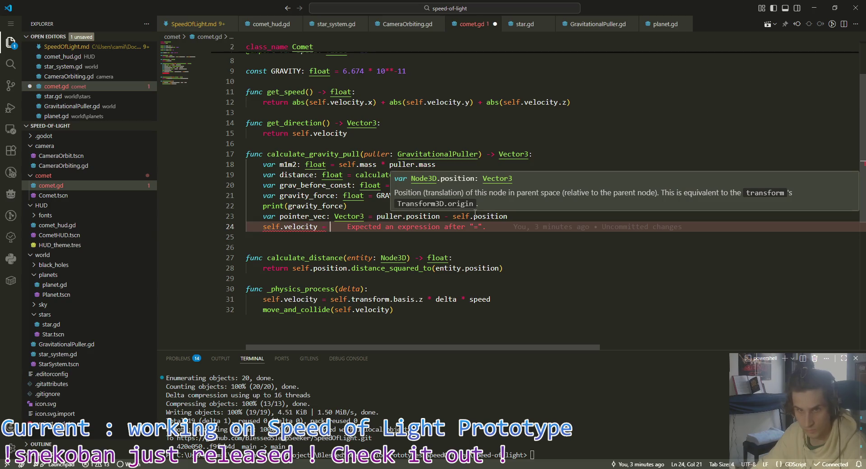
pyautogui.click(443, 217)
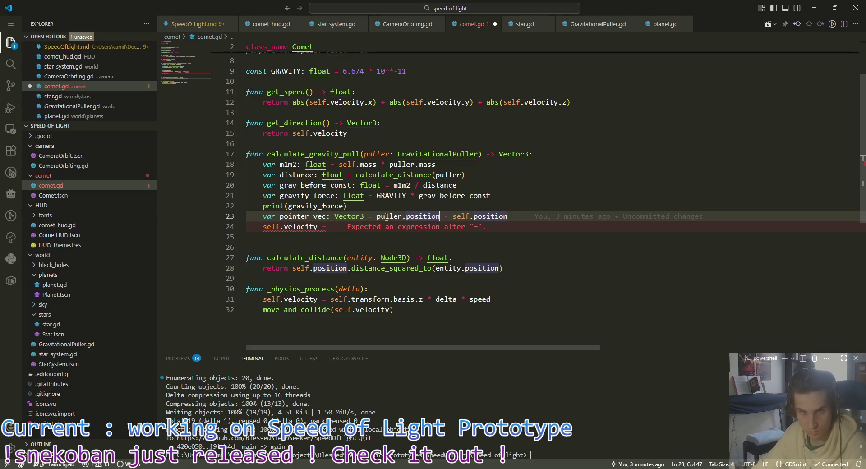
pyautogui.click(553, 218)
pyautogui.press('Return')
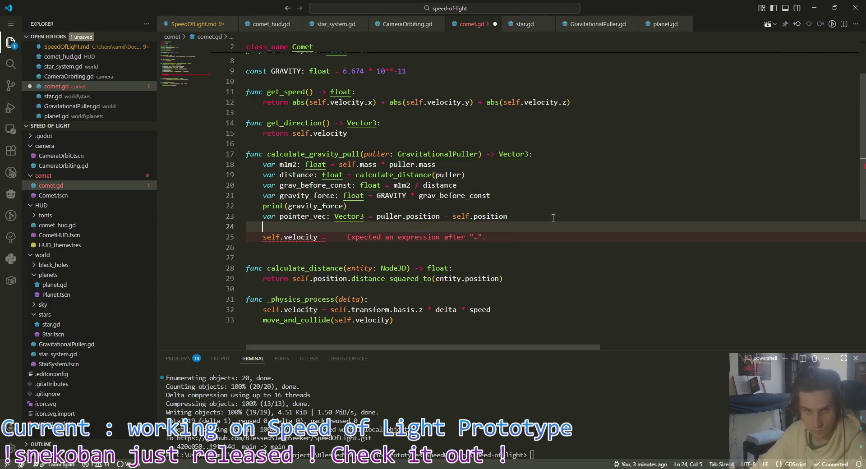
pyautogui.write('poin')
pyautogui.press('Tab')
pyautogui.write('.norm')
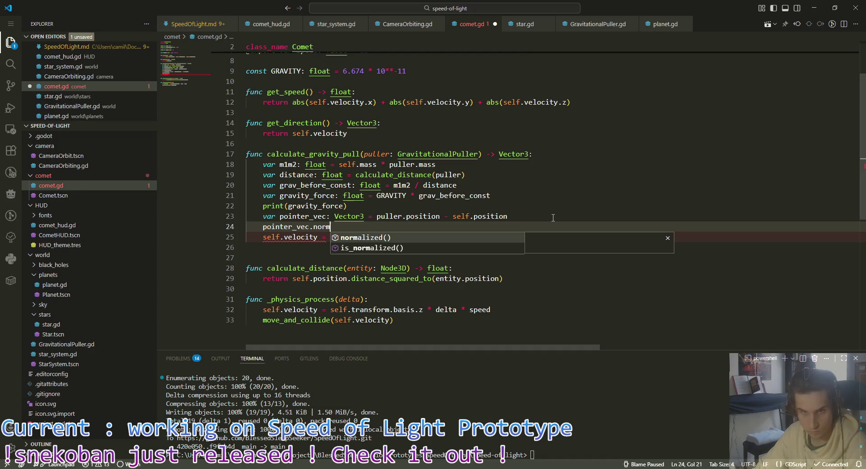
pyautogui.press('Tab')
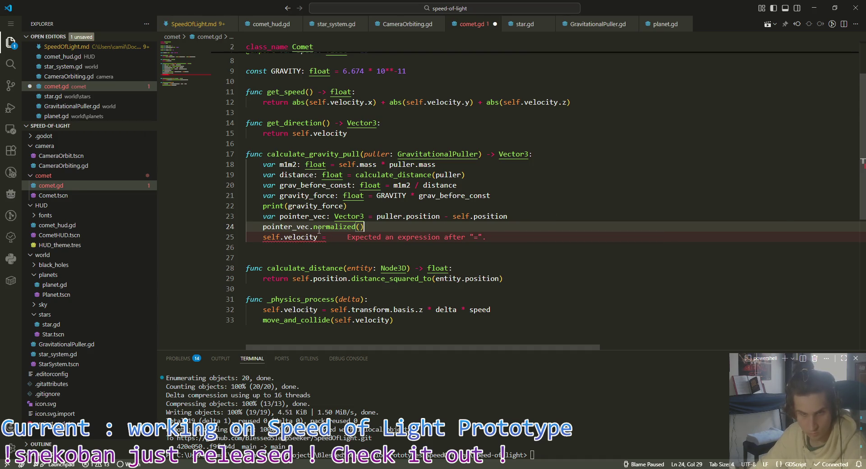
# Step: Normalize inline as (puller.position - self.position).normalized() and delete the redundant normalize line
pyautogui.moveTo(319, 231)
pyautogui.click(260, 226)
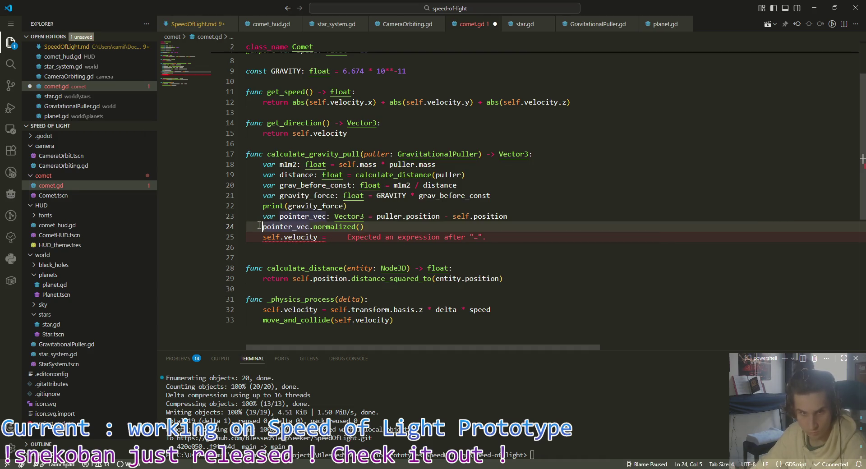
pyautogui.click(377, 217)
pyautogui.write('(')
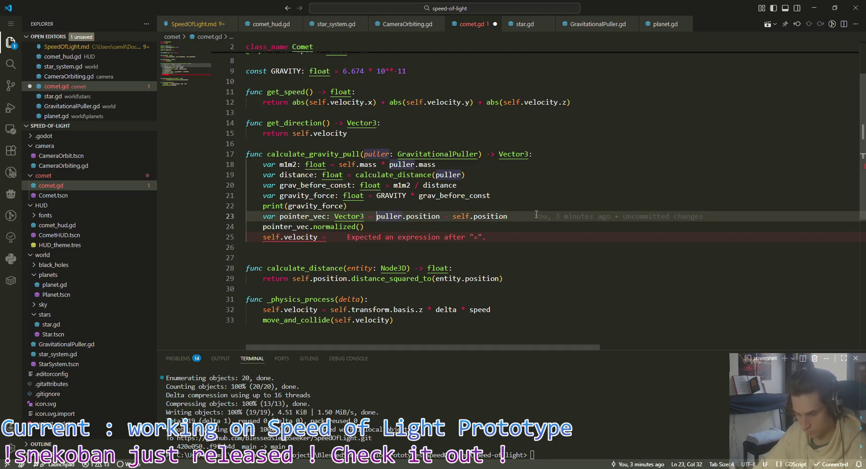
pyautogui.click(531, 216)
pyautogui.write(').')
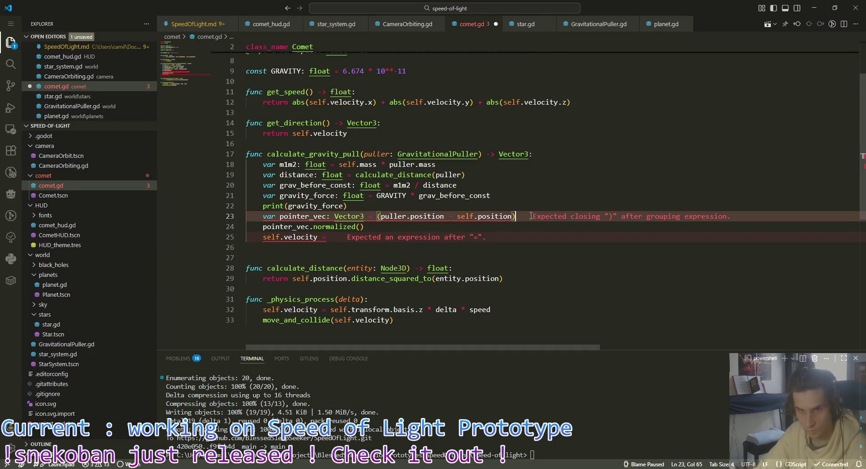
pyautogui.write('norm')
pyautogui.press('Return')
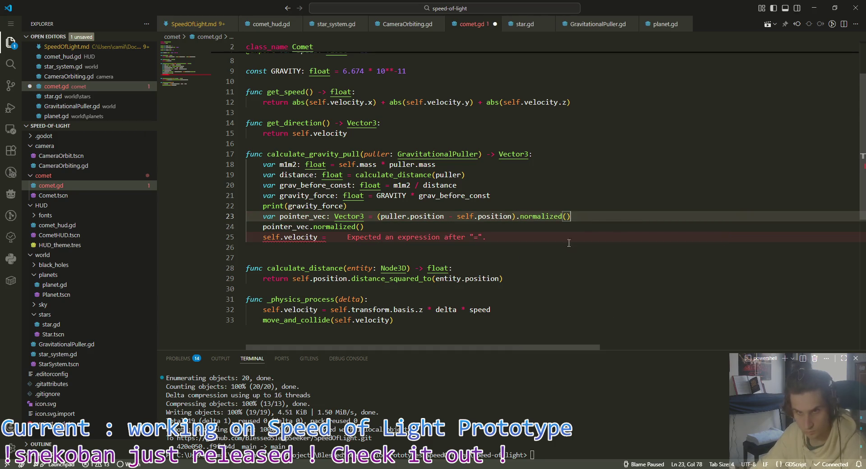
pyautogui.moveTo(376, 228); pyautogui.dragTo(226, 224)
pyautogui.press('BackSpace')
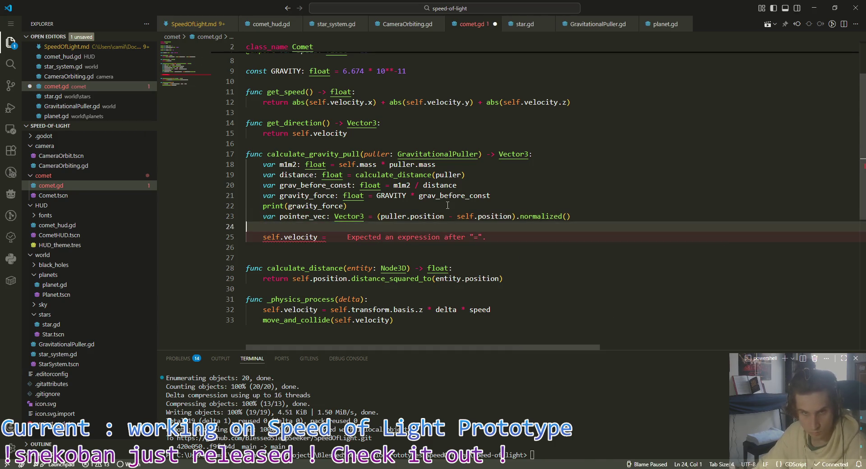
pyautogui.press('BackSpace')
# Step: Complete the velocity line with pointer_vec * gravity_force, save, and remove blank lines below
pyautogui.click(359, 229)
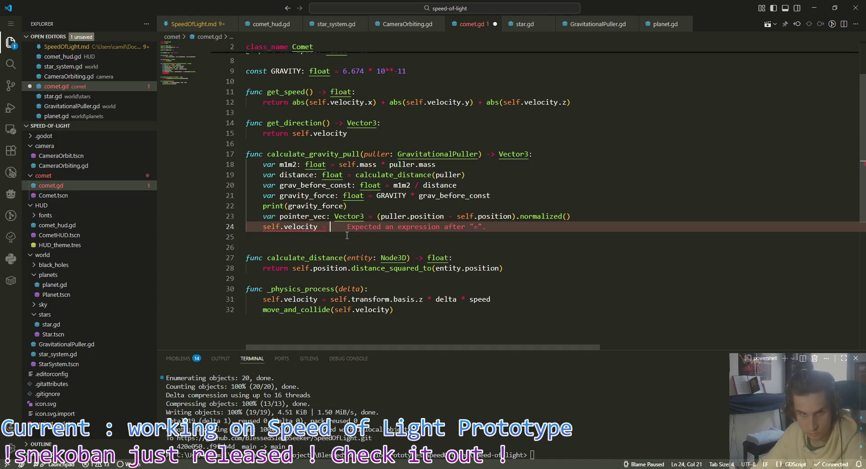
pyautogui.write('pointer_vec')
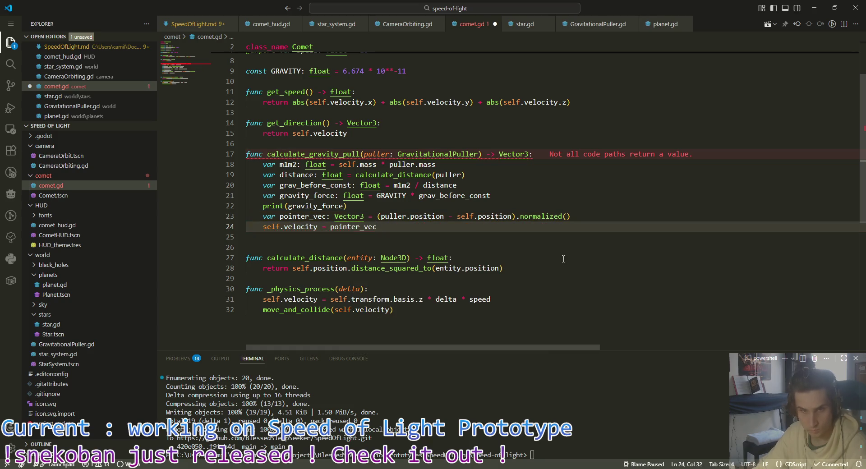
pyautogui.write(' * ')
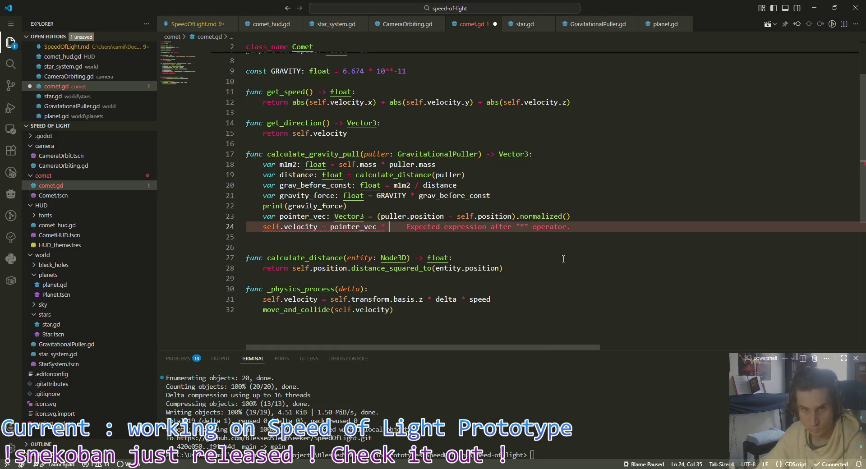
pyautogui.write('gravity_force')
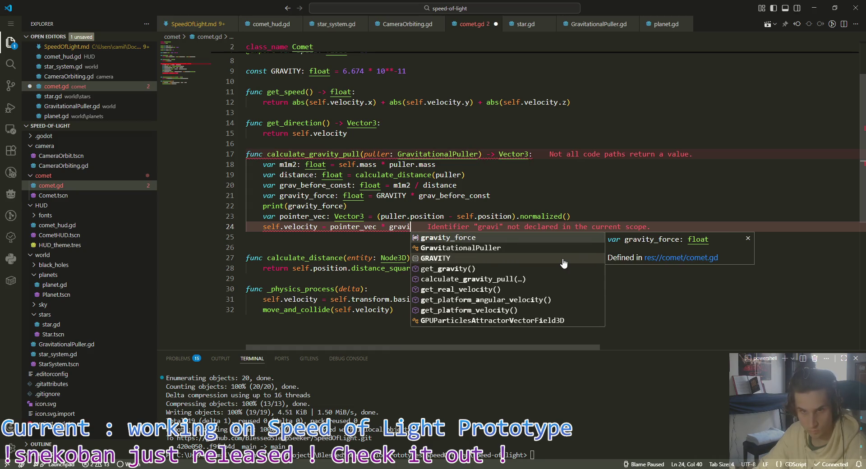
pyautogui.hotkey('ctrl', 's')
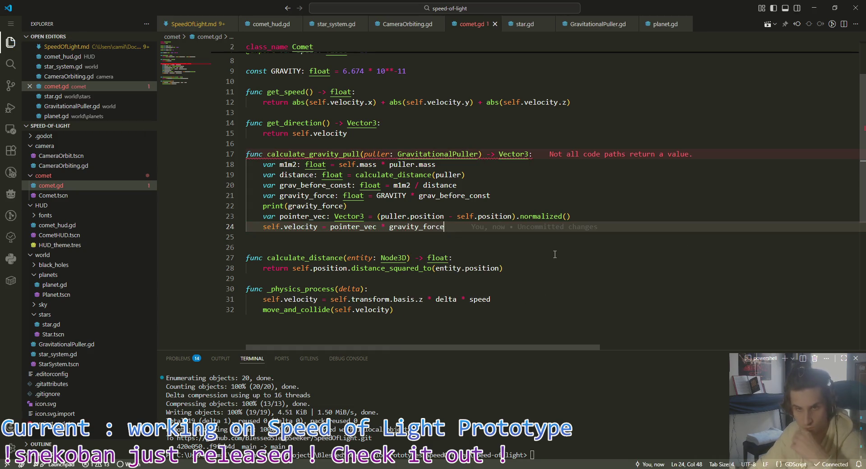
pyautogui.press('Down')
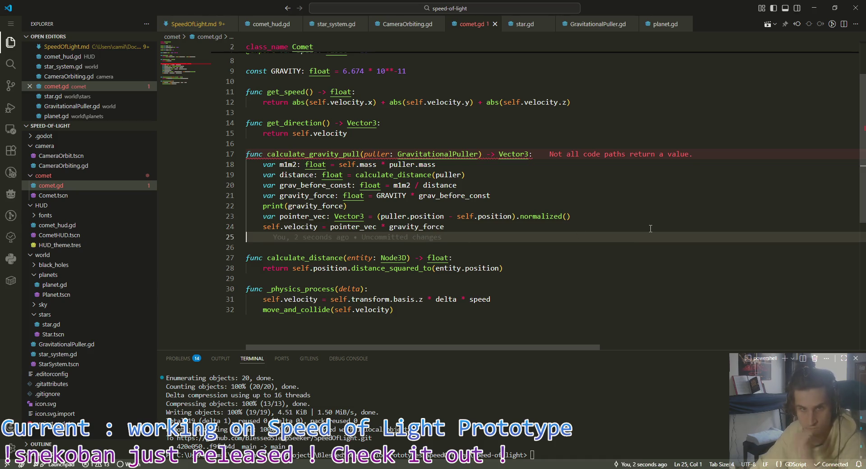
pyautogui.press('BackSpace')
pyautogui.hotkey('ctrl', 'Left')
pyautogui.hotkey('ctrl', 'Left')
pyautogui.hotkey('ctrl', 'Left')
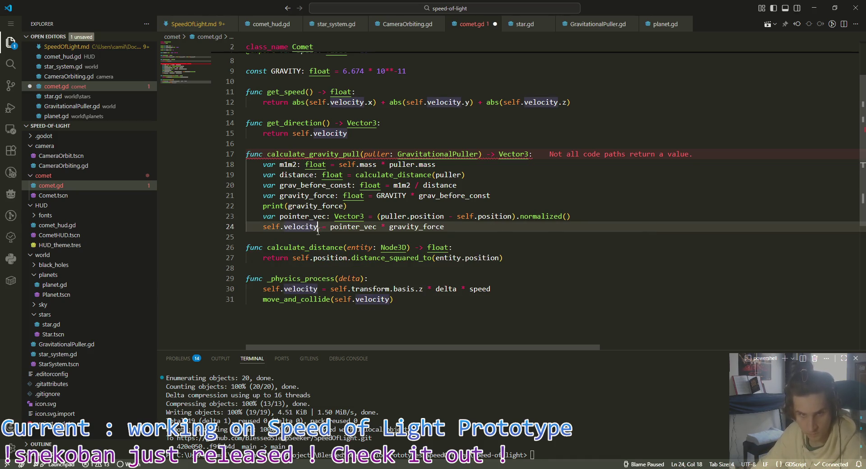
# Step: Change the velocity assignment from = to +=, dismissing the accidentally opened coverage picker
pyautogui.hotkey('ctrl', '=')
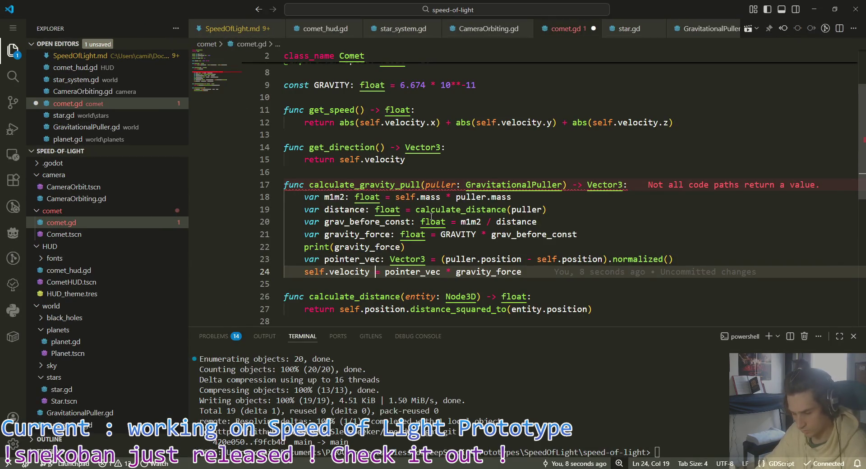
pyautogui.write('+')
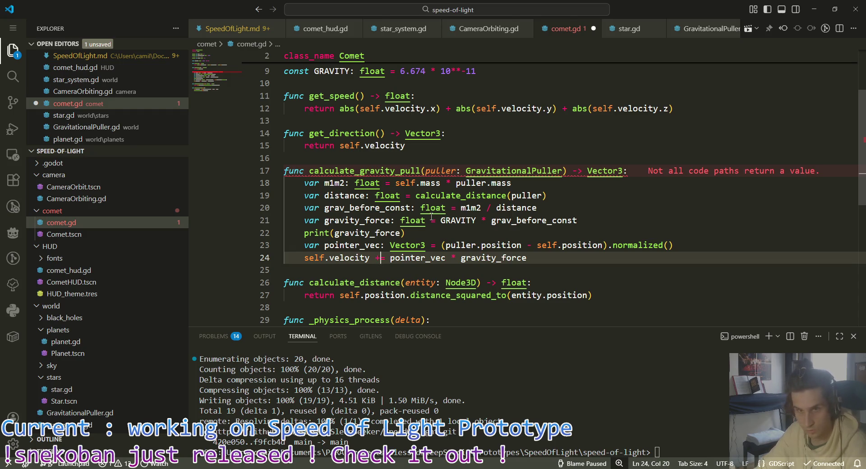
pyautogui.hotkey('ctrl', ';')
pyautogui.hotkey('ctrl', 'shift', 'i')
pyautogui.press('Escape')
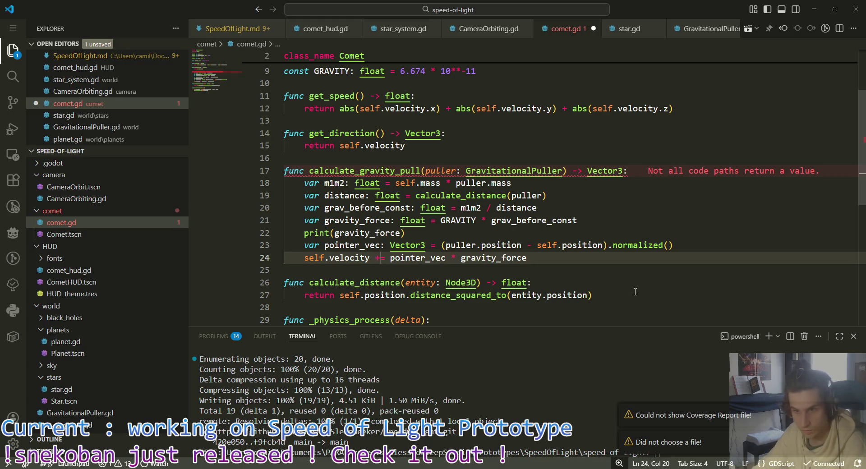
pyautogui.press('Down')
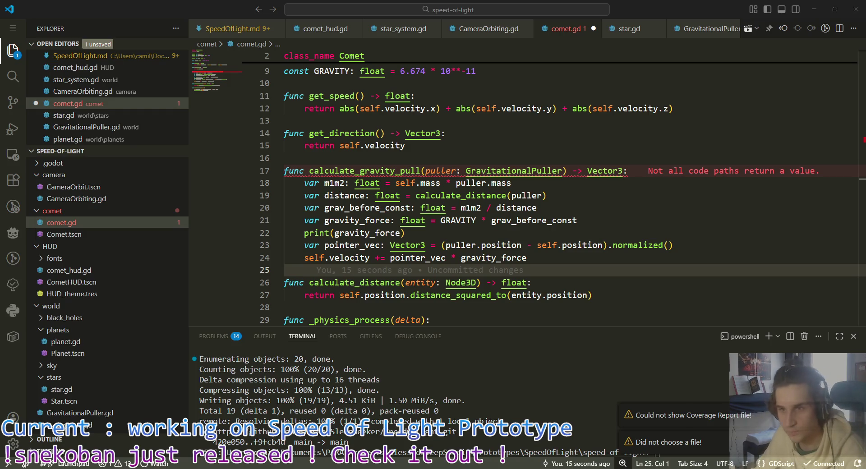
# Step: Back from Godot, run View: Reset Zoom and close the coverage report error toasts
pyautogui.press('Left')
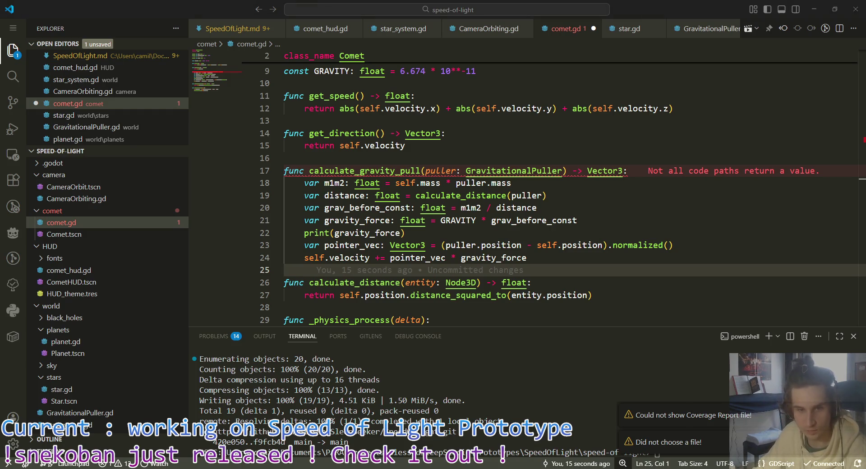
pyautogui.hotkey('alt', 'Tab')
pyautogui.hotkey('alt', 'Tab')
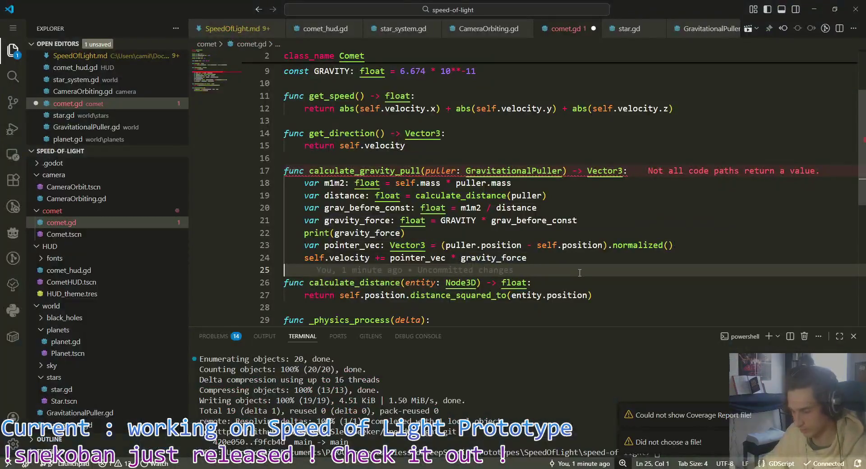
pyautogui.hotkey('ctrl', 'shift', 'p')
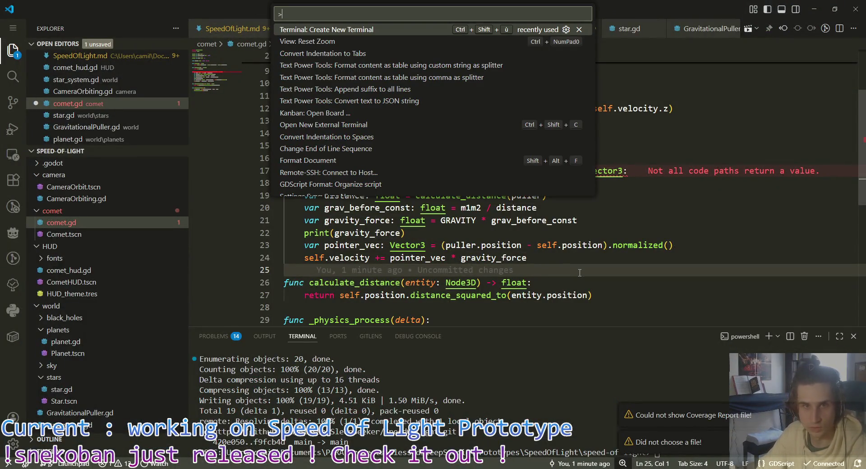
pyautogui.press('Down')
pyautogui.press('Return')
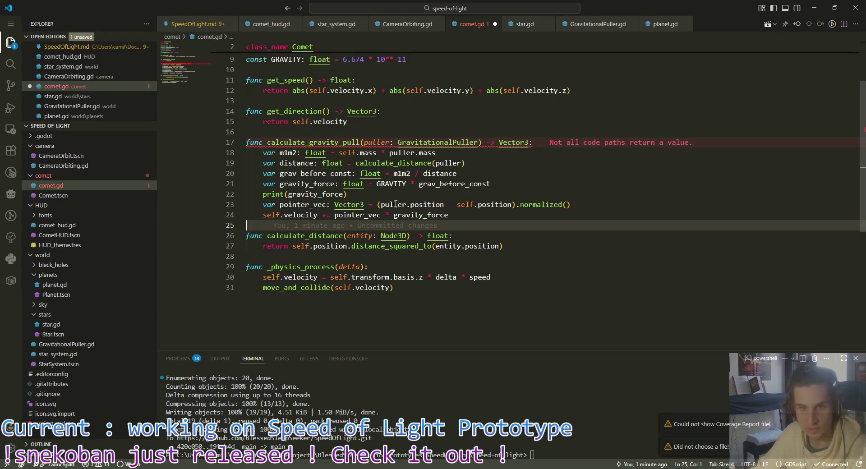
pyautogui.moveTo(832, 432)
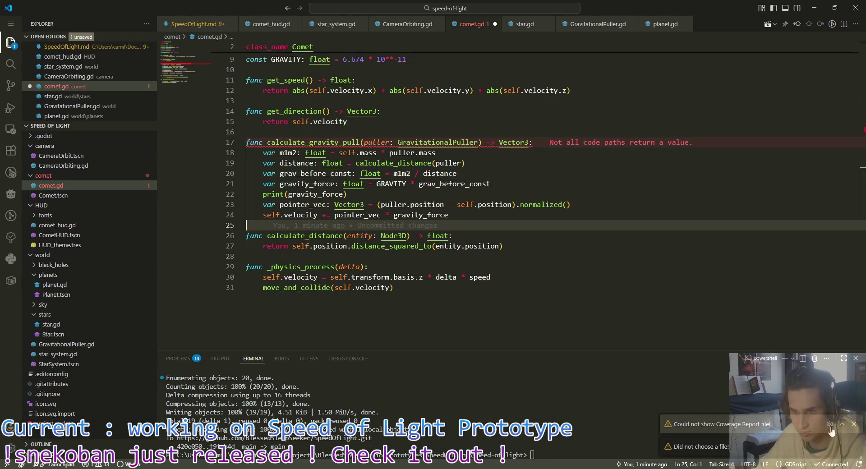
pyautogui.click(855, 425)
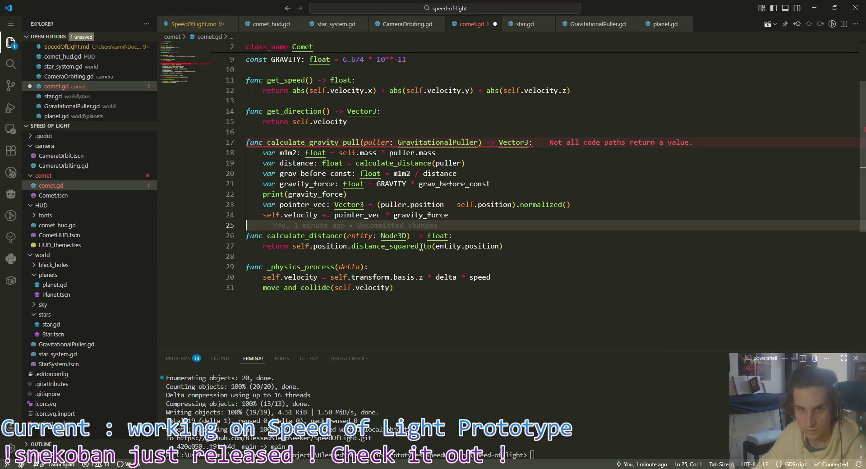
pyautogui.click(477, 215)
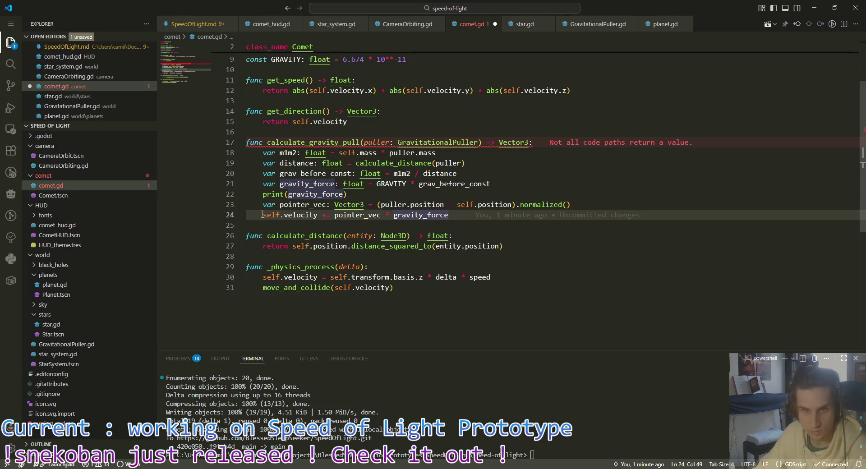
# Step: Change line 24 to return (pointer_vec * gravity_force) and save comet.gd
pyautogui.moveTo(263, 215); pyautogui.dragTo(330, 215)
pyautogui.write('retur')
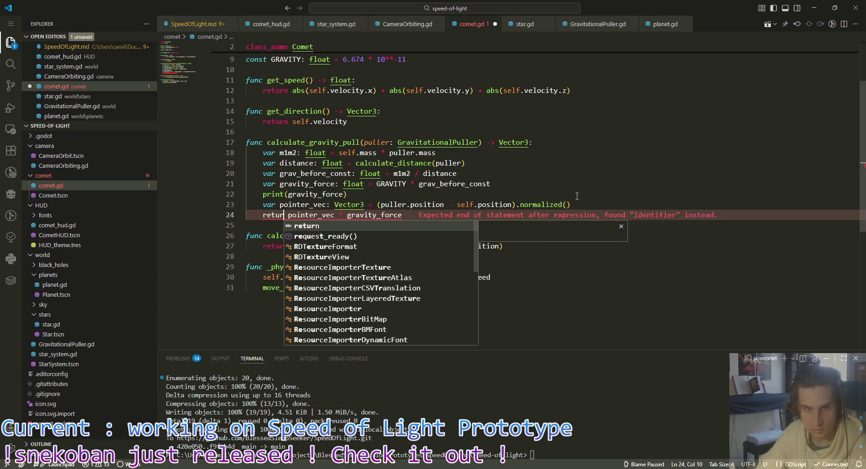
pyautogui.write('n (')
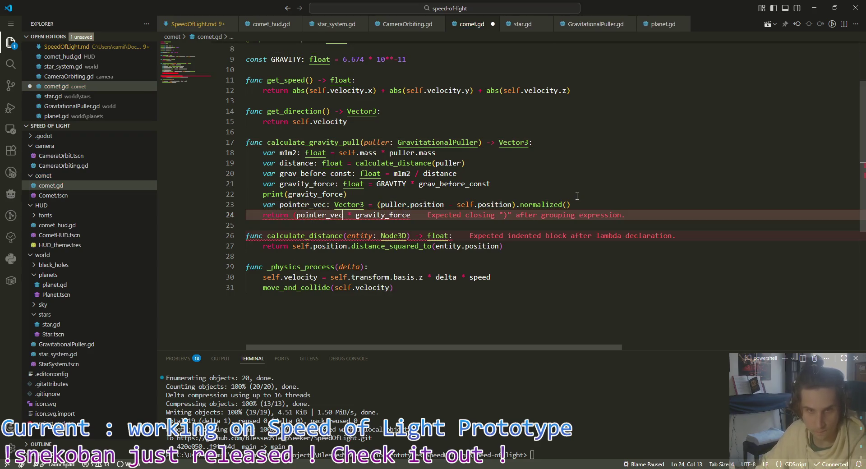
pyautogui.press('Right')
pyautogui.press('Right')
pyautogui.press('Right')
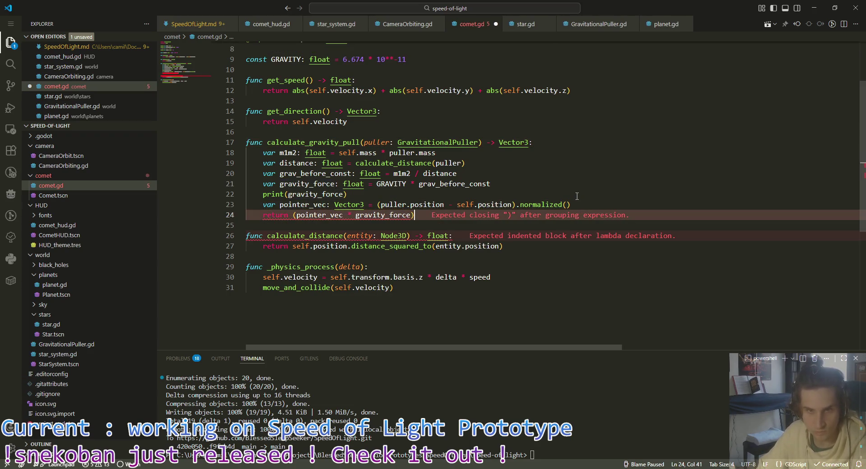
pyautogui.write(')')
pyautogui.hotkey('ctrl', 's')
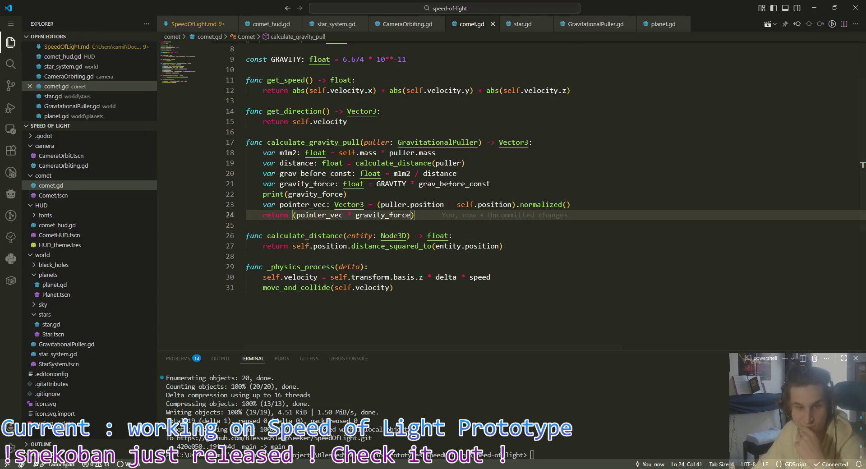
# Step: Insert a new line above the return and begin a var declaration
pyautogui.moveTo(465, 210)
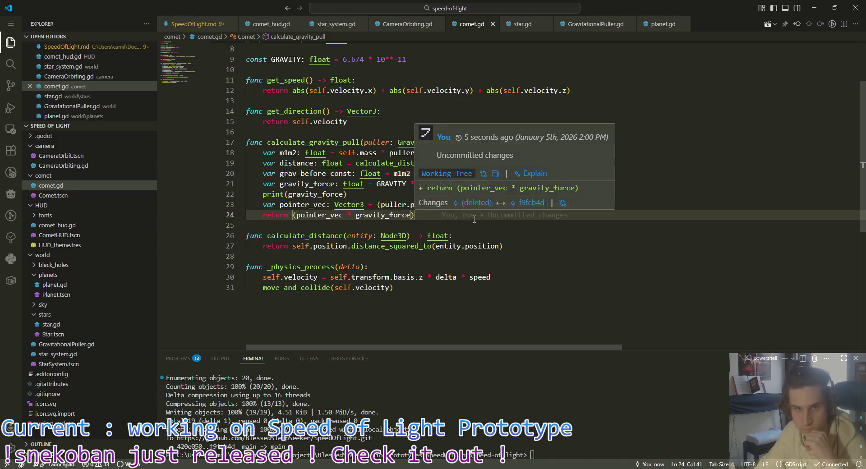
pyautogui.click(599, 208)
pyautogui.press('Return')
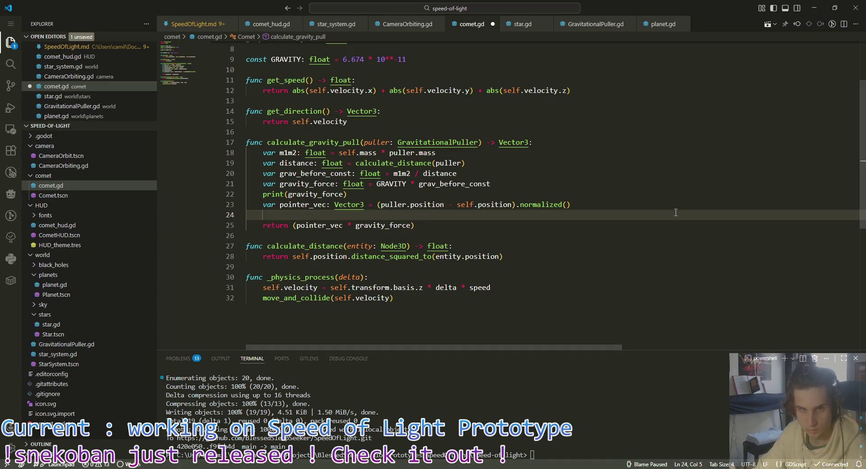
pyautogui.write('var')
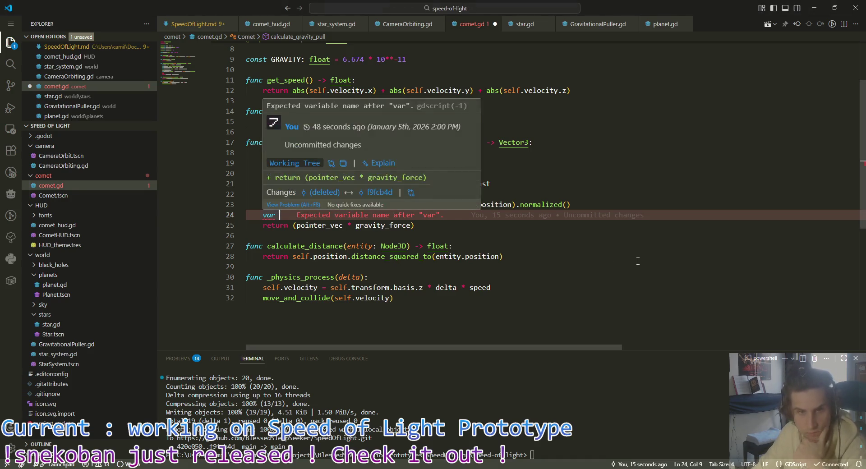
# Step: Declare integrated_force: Vector3 = pointer_vec * gravity_force above the return
pyautogui.write('resul')
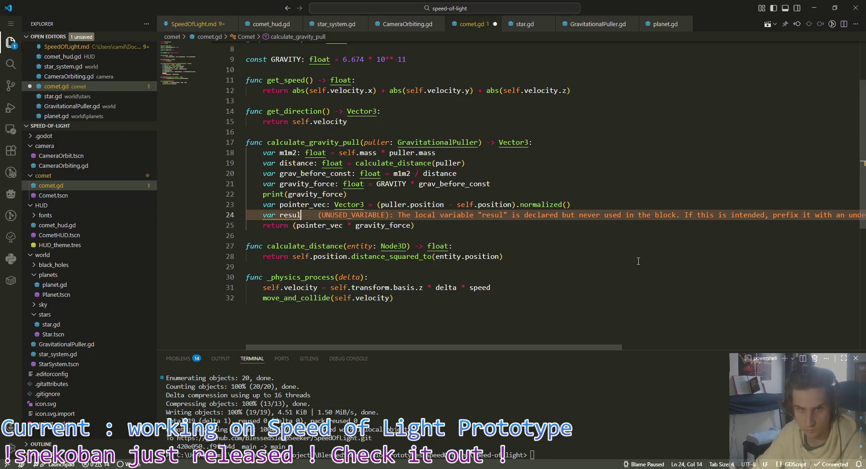
pyautogui.press('BackSpace')
pyautogui.press('BackSpace')
pyautogui.press('BackSpace')
pyautogui.write('integrated')
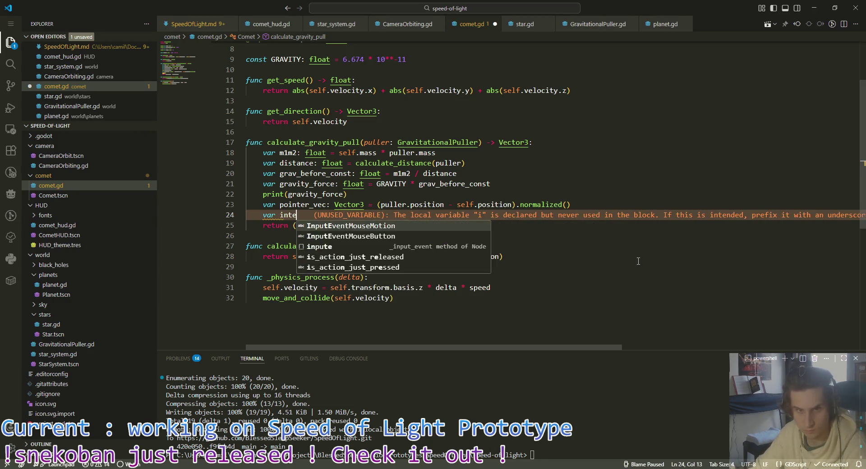
pyautogui.write('_force: ')
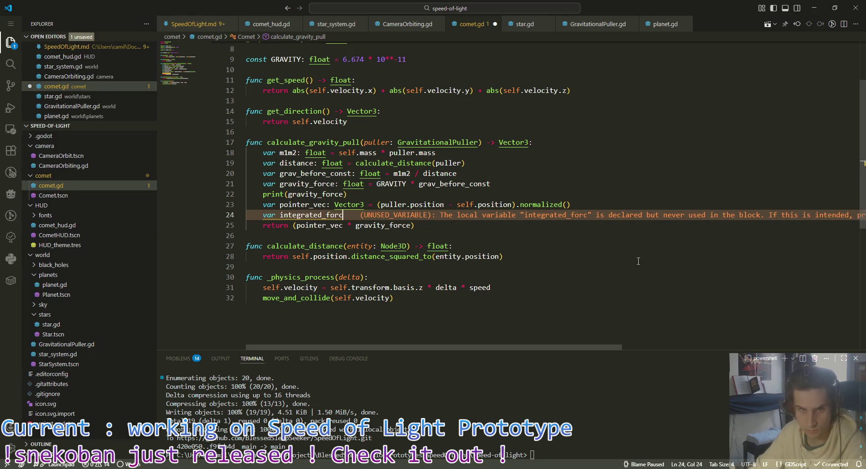
pyautogui.write('Vector3')
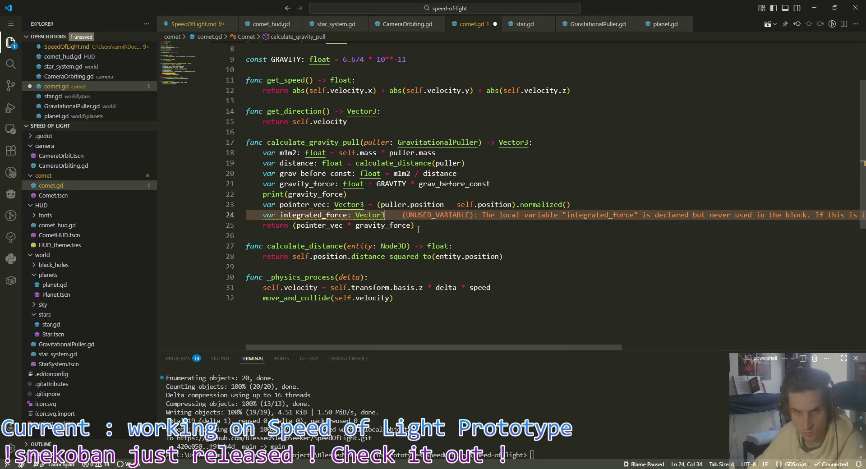
pyautogui.moveTo(418, 230); pyautogui.dragTo(292, 225)
pyautogui.hotkey('ctrl', 'c')
pyautogui.click(409, 215)
pyautogui.write('=')
pyautogui.hotkey('ctrl', 'v')
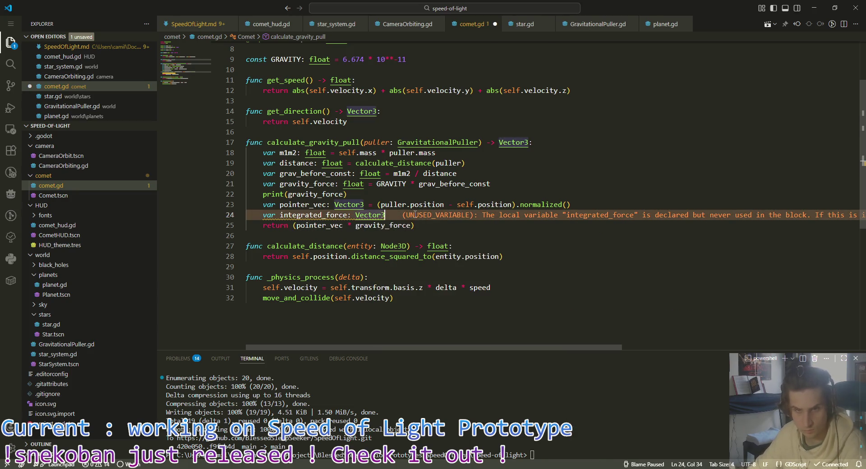
pyautogui.press('BackSpace')
pyautogui.press('Left')
pyautogui.press('Left')
pyautogui.press('Left')
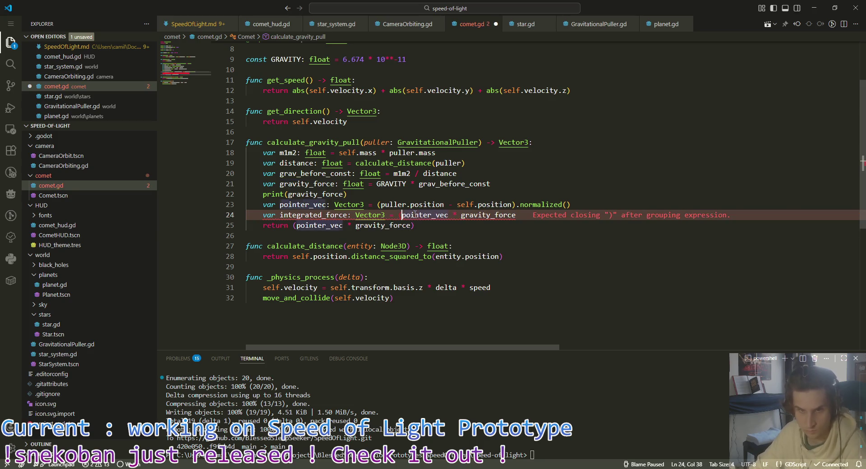
pyautogui.press('BackSpace')
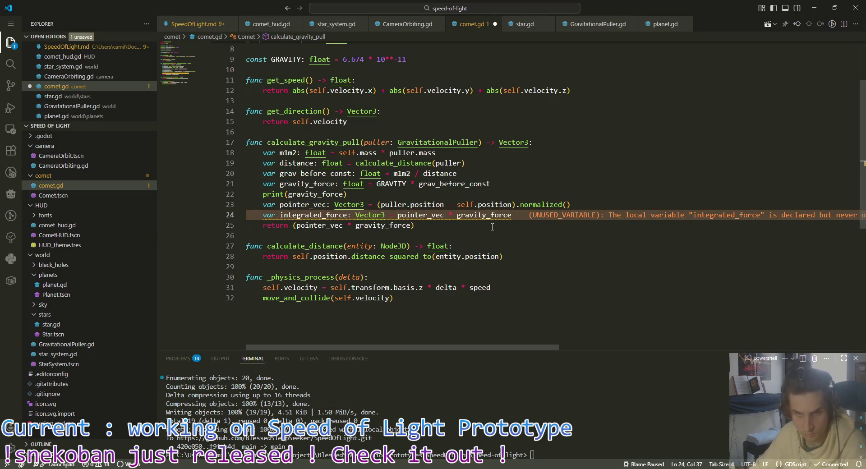
# Step: Make the return statement return integrated_force
pyautogui.click(494, 226)
pyautogui.doubleClick(324, 215)
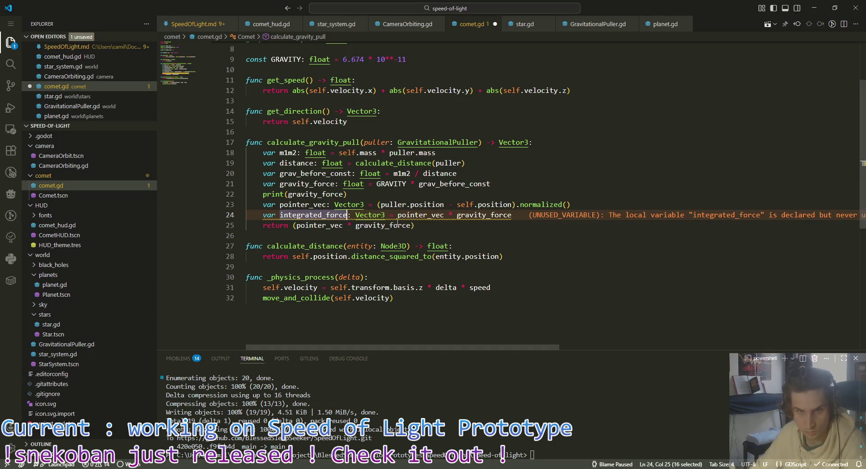
pyautogui.hotkey('ctrl', 'c')
pyautogui.moveTo(414, 226); pyautogui.dragTo(292, 226)
pyautogui.hotkey('ctrl', 'v')
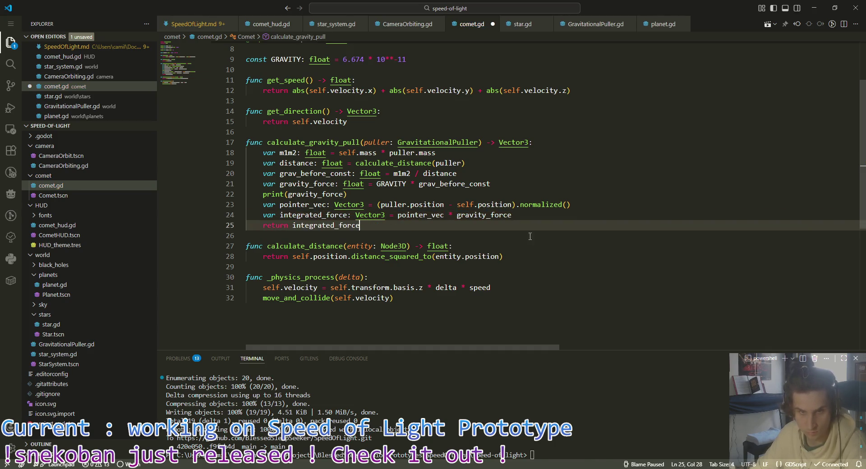
# Step: Add print(integrated_force) and print("_______") before the return, then save comet.gd
pyautogui.press('Up')
pyautogui.press('End')
pyautogui.press('Return')
pyautogui.write('print(')
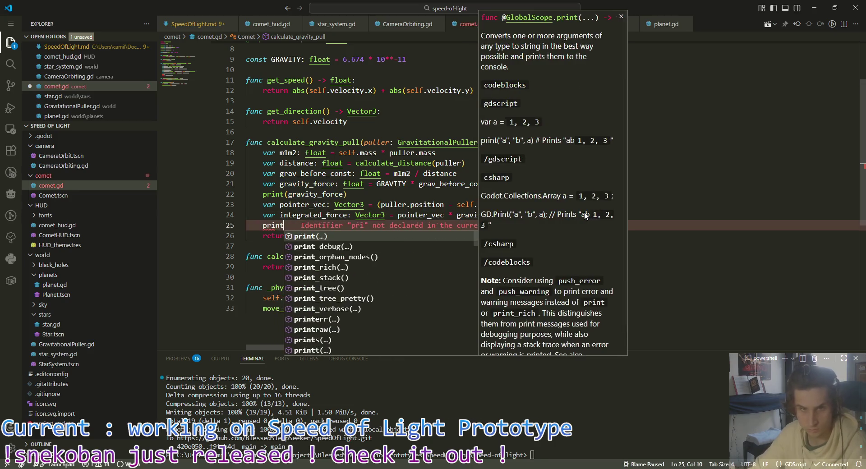
pyautogui.write('integr')
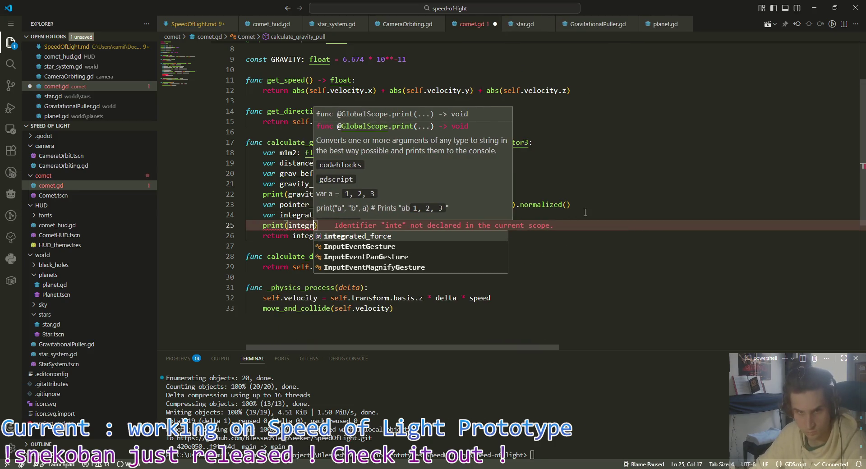
pyautogui.press('Return')
pyautogui.press('End')
pyautogui.press('Return')
pyautogui.write('print')
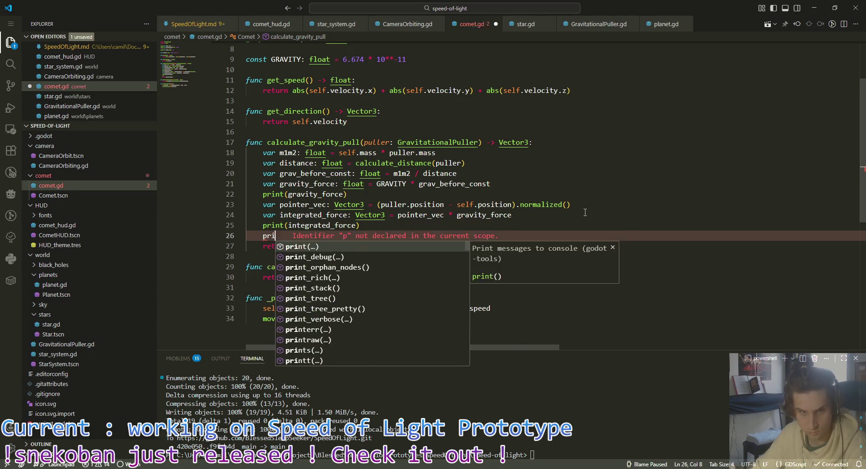
pyautogui.write('("_______')
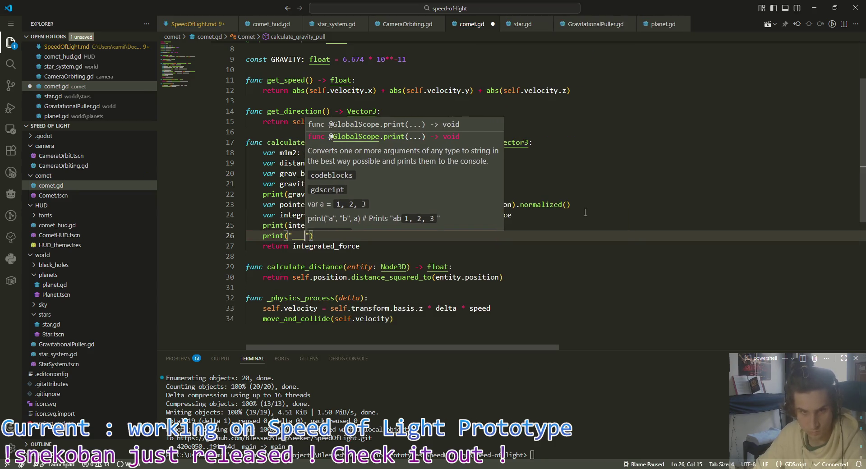
pyautogui.hotkey('ctrl', 's')
pyautogui.press('Down')
pyautogui.press('Down')
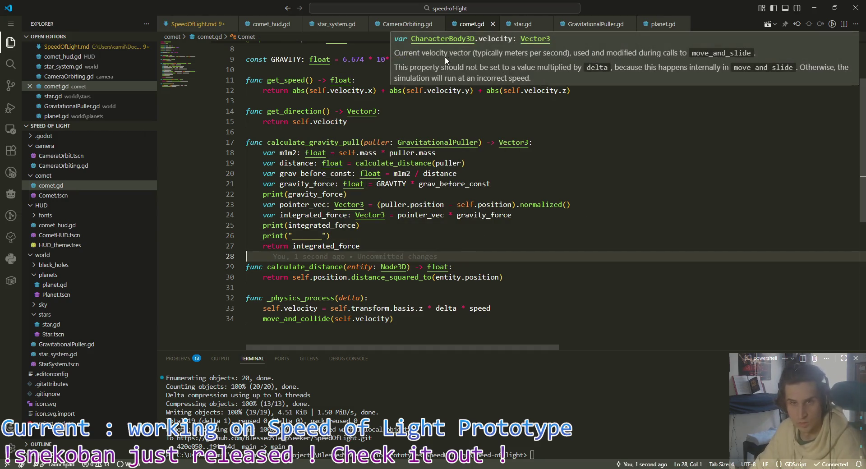
# Step: Switch to star_system.gd, check the scene in Godot, and return to empty line 6
pyautogui.click(336, 24)
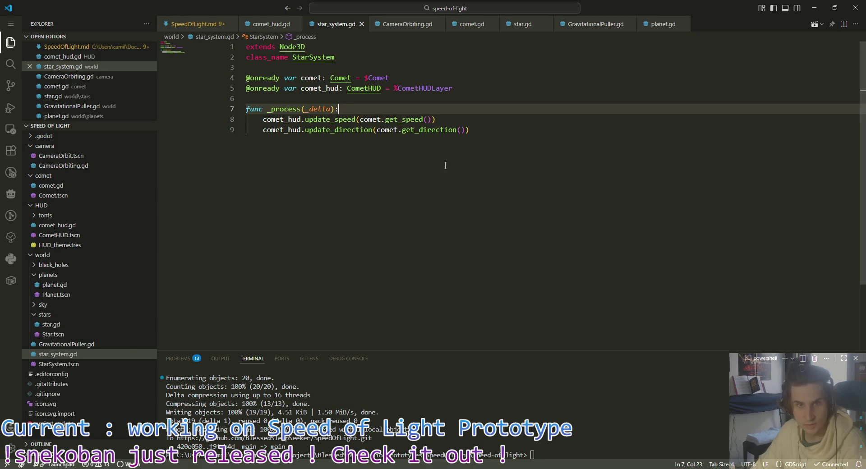
pyautogui.press('Up')
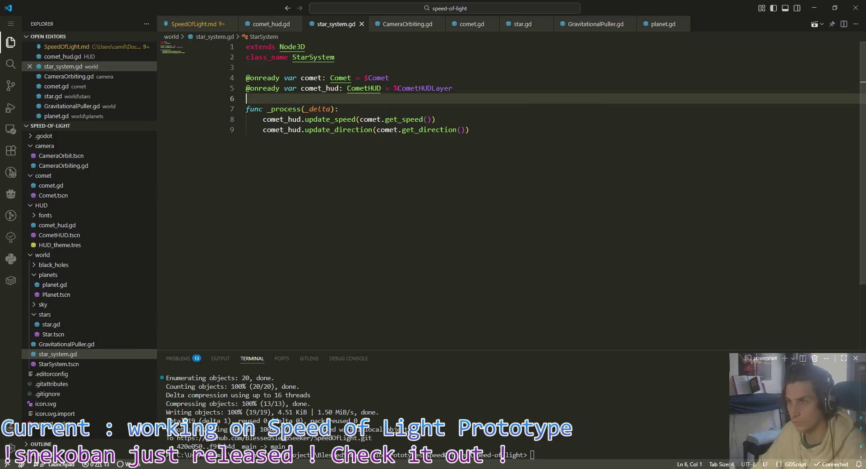
pyautogui.hotkey('alt', 'Tab')
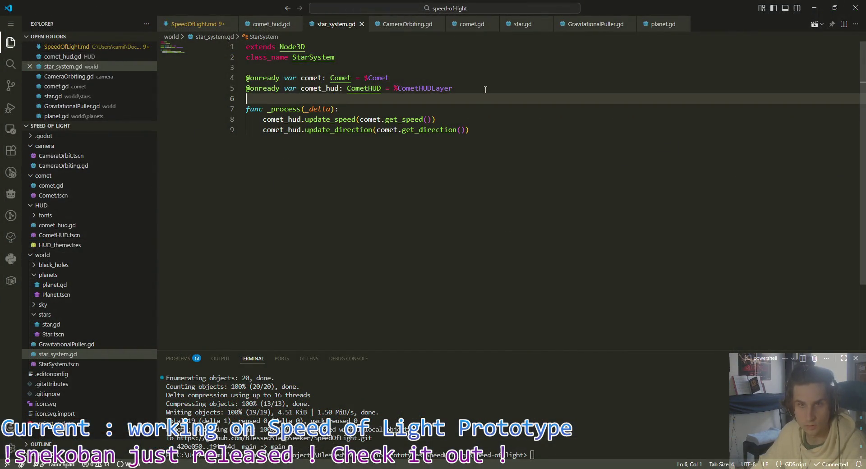
pyautogui.click(461, 109)
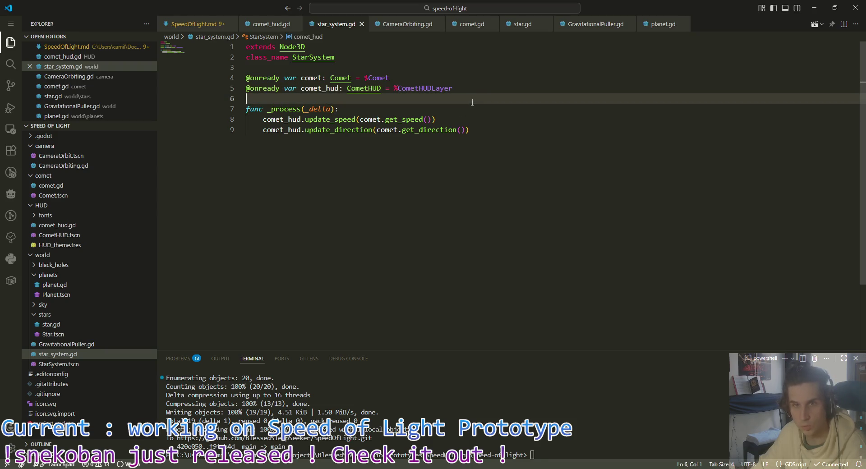
pyautogui.click(500, 134)
pyautogui.press('Up')
pyautogui.press('Up')
pyautogui.press('Up')
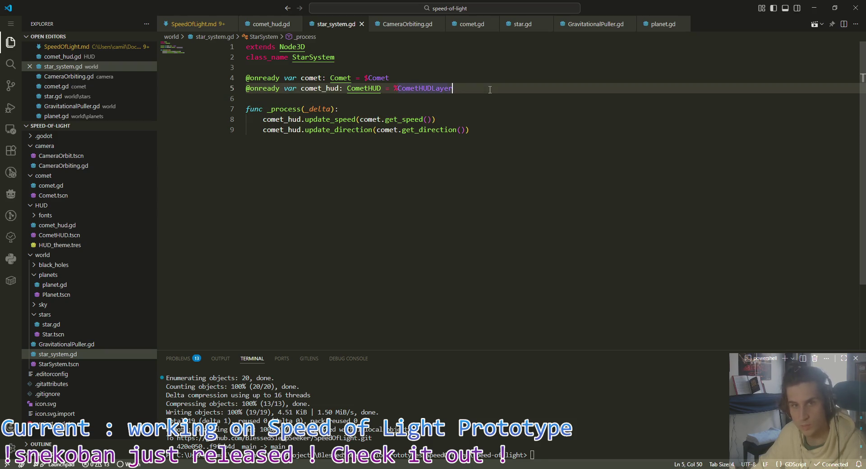
pyautogui.press('Down')
pyautogui.press('Down')
pyautogui.press('Down')
pyautogui.press('Down')
pyautogui.press('Up')
pyautogui.press('Up')
pyautogui.press('Up')
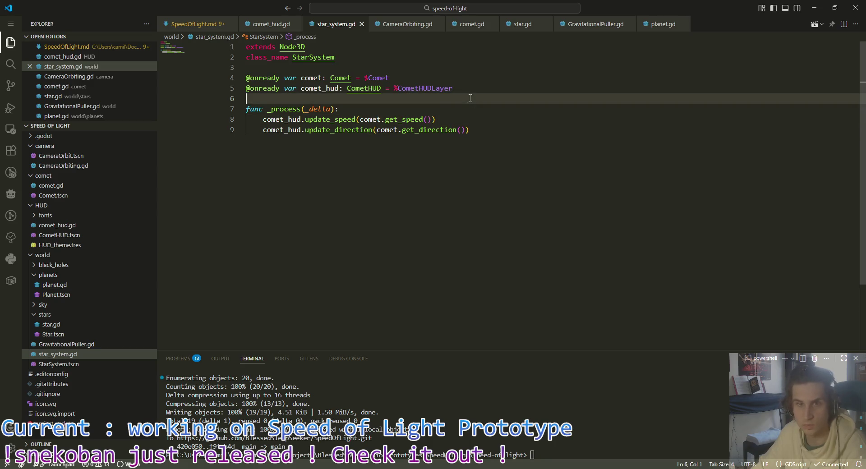
pyautogui.press('Down')
pyautogui.press('Down')
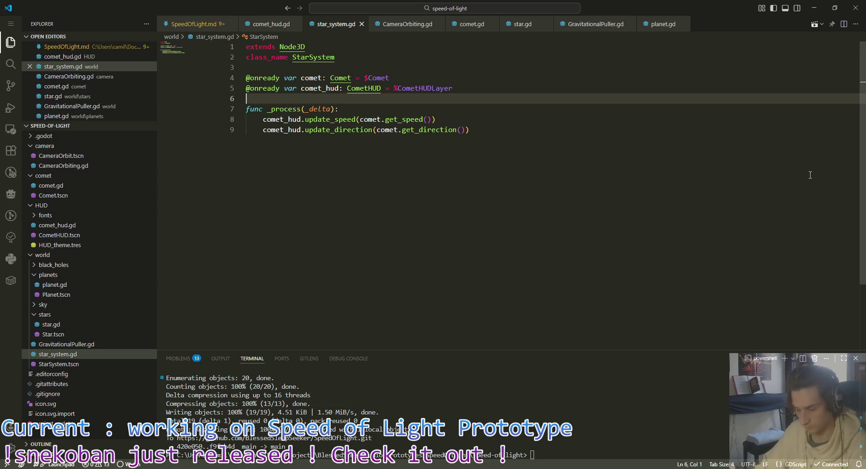
# Step: Draft trial declarations var stars: Array[Star] = [] and a planets variable
pyautogui.press('Return')
pyautogui.write('var ')
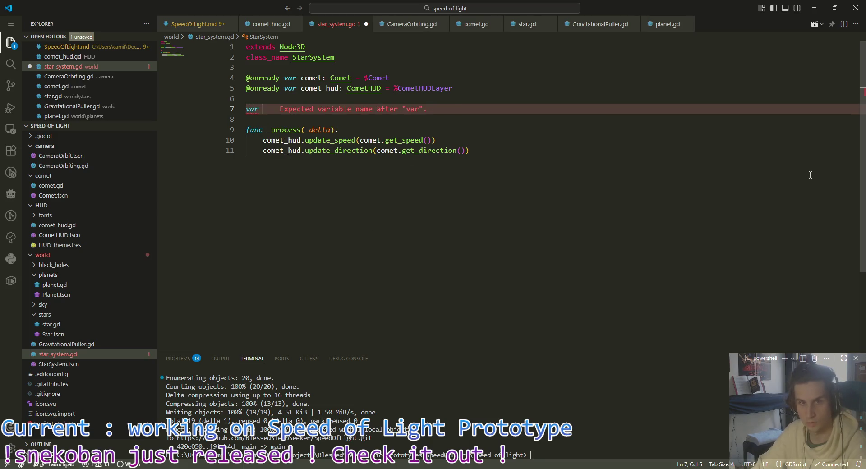
pyautogui.write('stars')
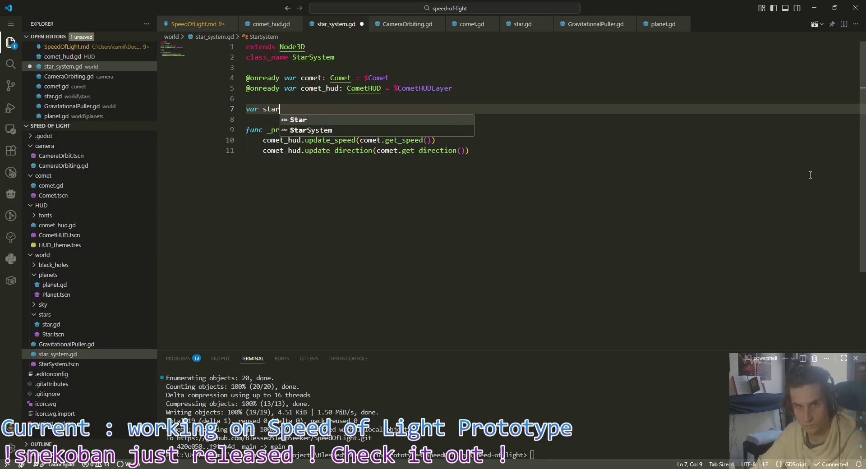
pyautogui.write(': Array[')
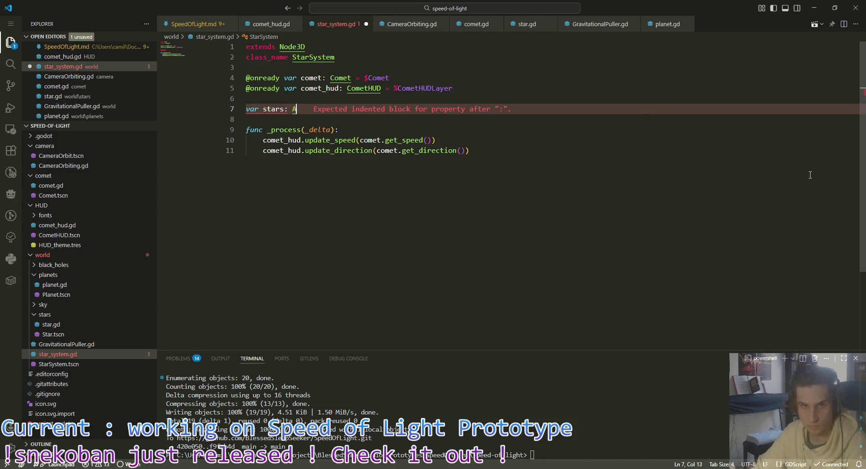
pyautogui.write('Stars] ')
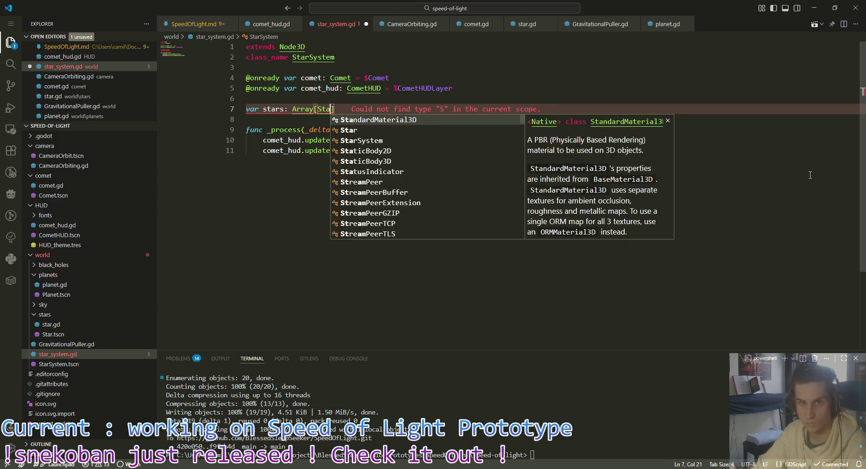
pyautogui.write('= []')
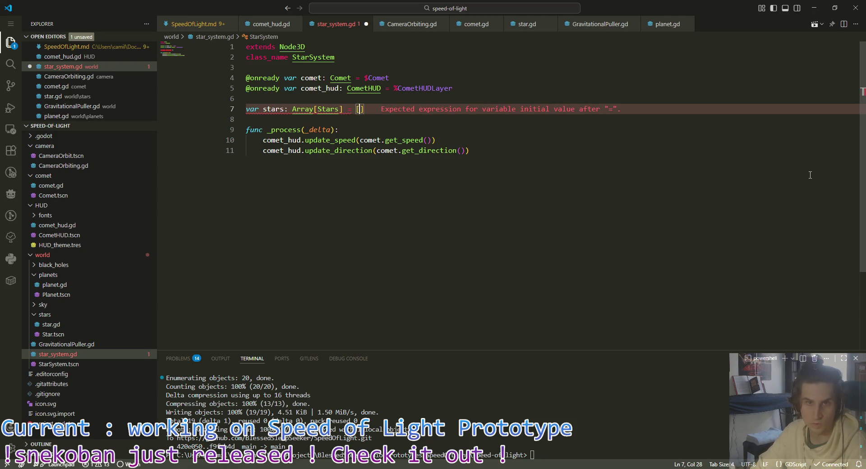
pyautogui.press('Return')
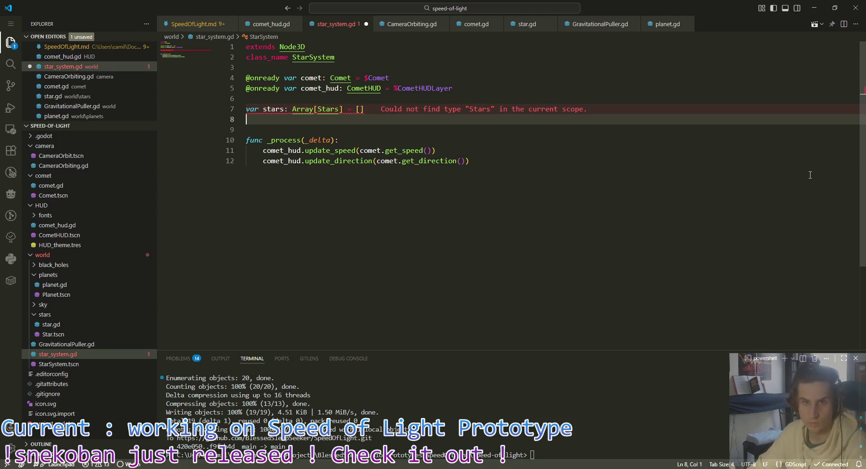
pyautogui.click(332, 109)
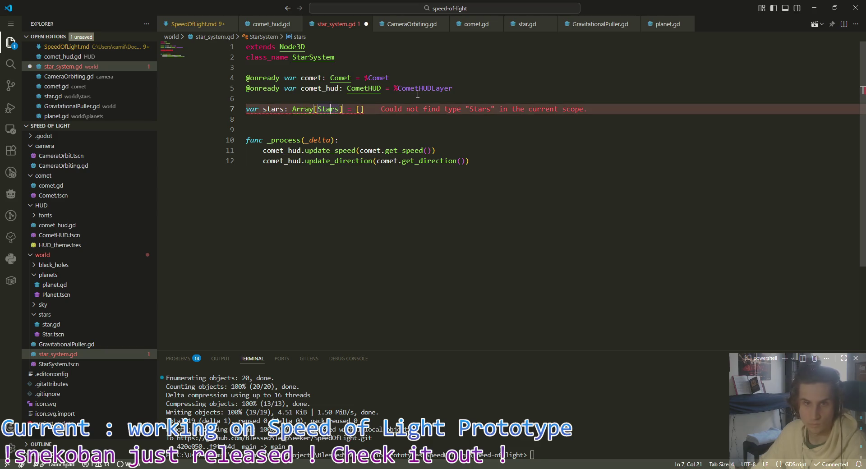
pyautogui.press('Right')
pyautogui.press('Delete')
pyautogui.press('End')
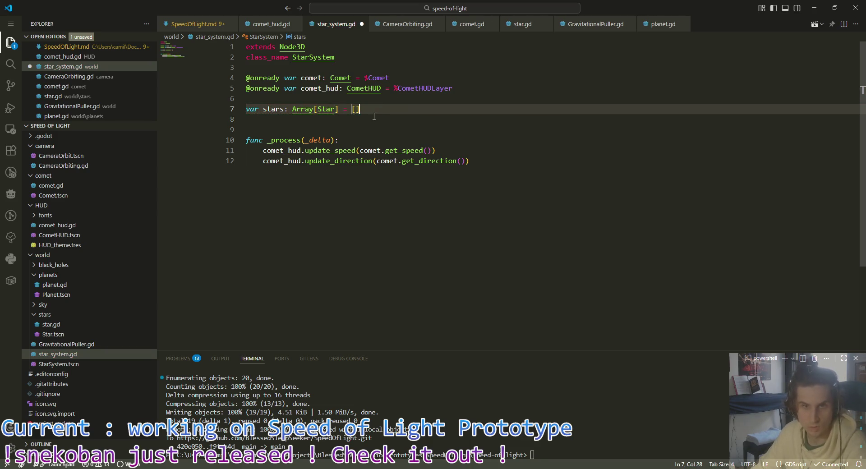
pyautogui.press('Down')
pyautogui.write('var ')
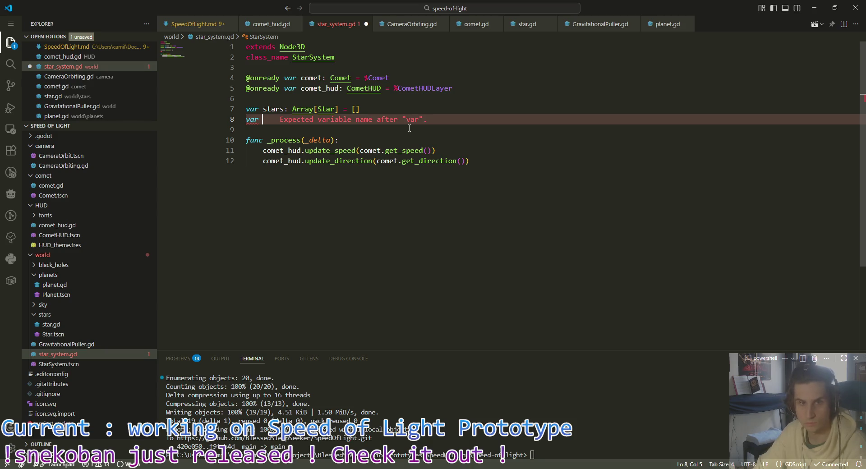
pyautogui.write('pl')
pyautogui.press('Return')
# Step: Replace them with var gravity_pullers: Array[GravitationalPuller] = [] and save
pyautogui.hotkey('shift', 'Up')
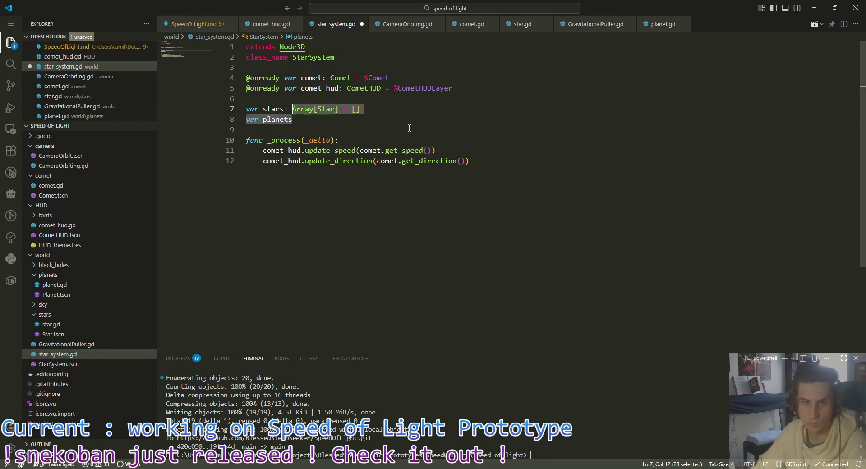
pyautogui.hotkey('shift', 'Home')
pyautogui.press('BackSpace')
pyautogui.write('var ')
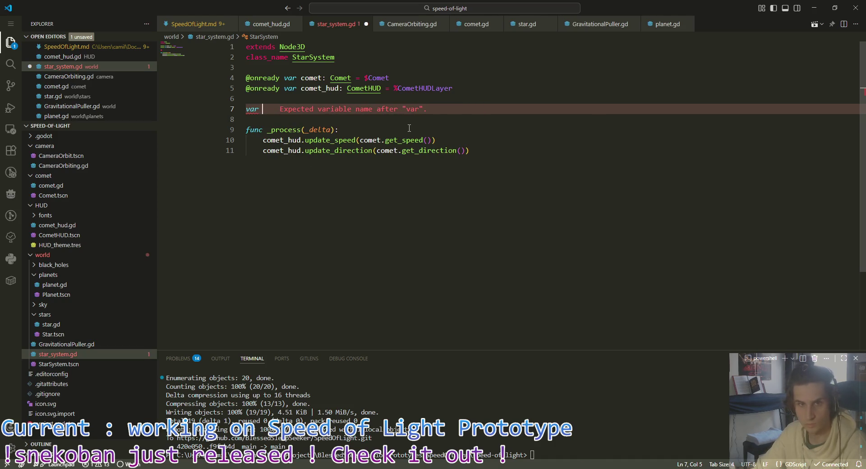
pyautogui.write('gravity_puller')
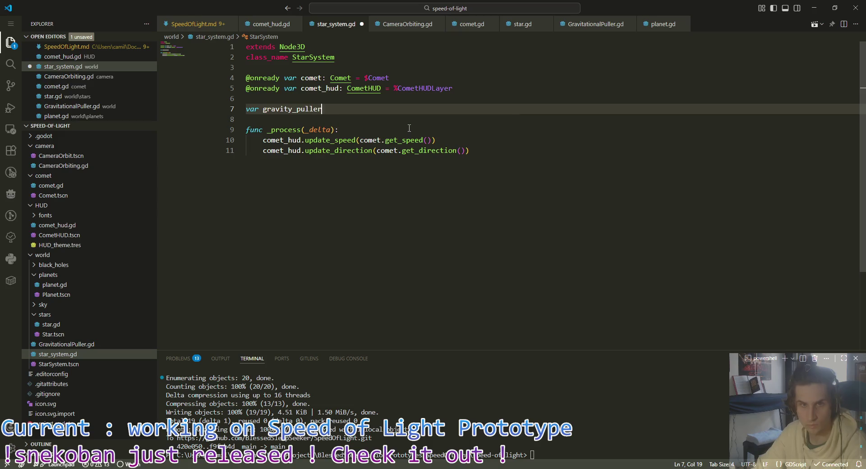
pyautogui.write('s: Array')
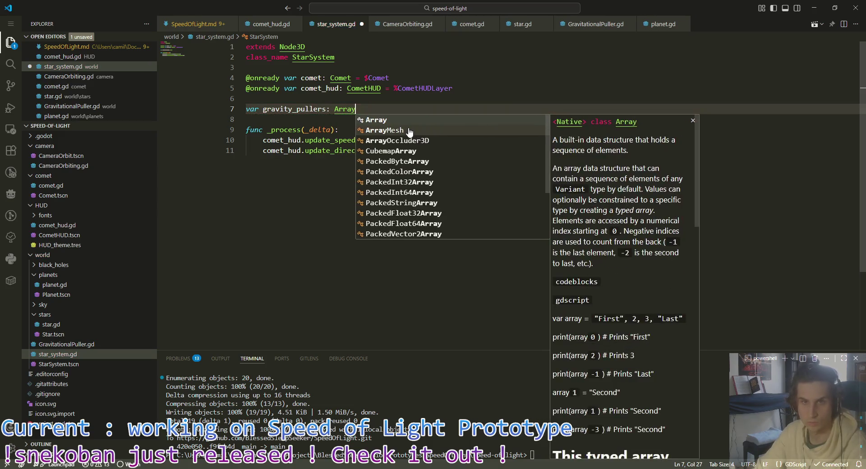
pyautogui.write('[Gravi')
pyautogui.press('Return')
pyautogui.write(']')
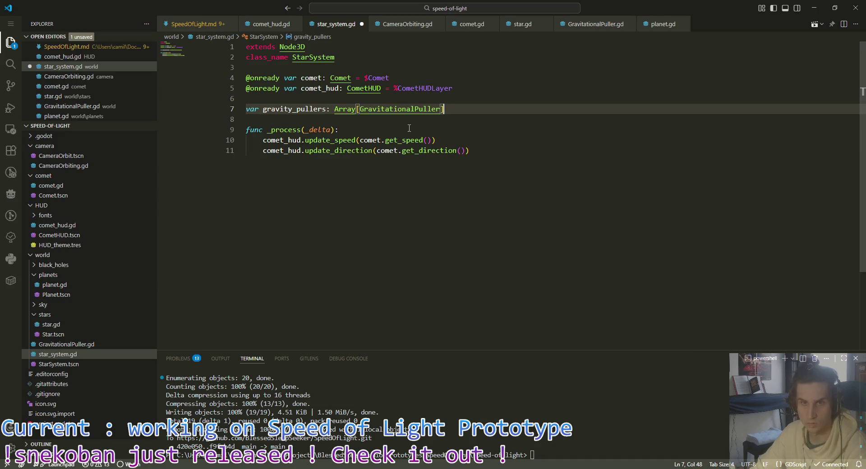
pyautogui.write(' = []')
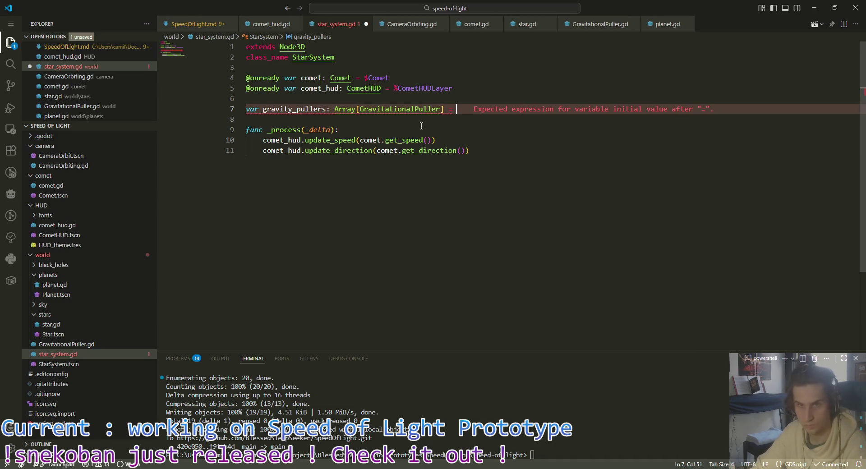
pyautogui.hotkey('ctrl', 's')
# Step: Add a _ready() function containing only pass
pyautogui.press('Return')
pyautogui.press('Return')
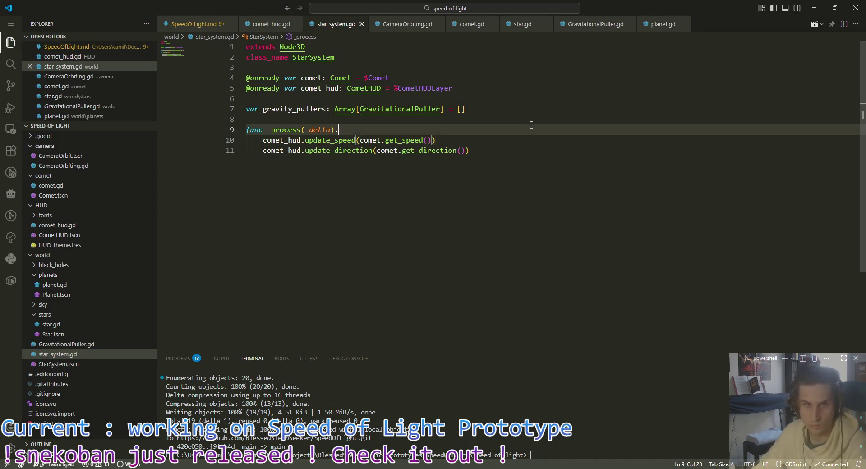
pyautogui.write('func')
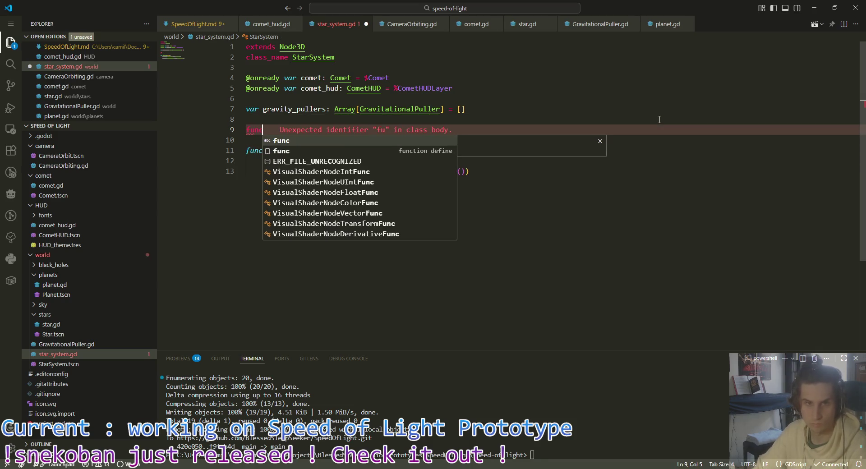
pyautogui.press('BackSpace')
pyautogui.press('BackSpace')
pyautogui.press('BackSpace')
pyautogui.write('rea')
pyautogui.press('Return')
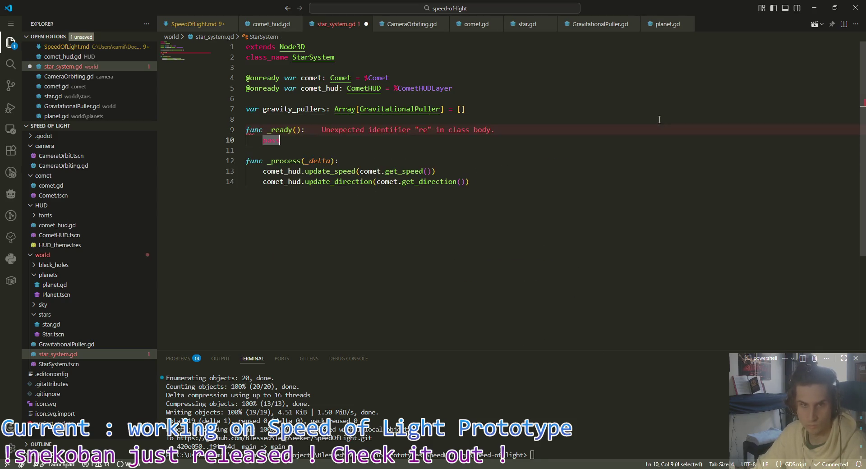
pyautogui.press('Tab')
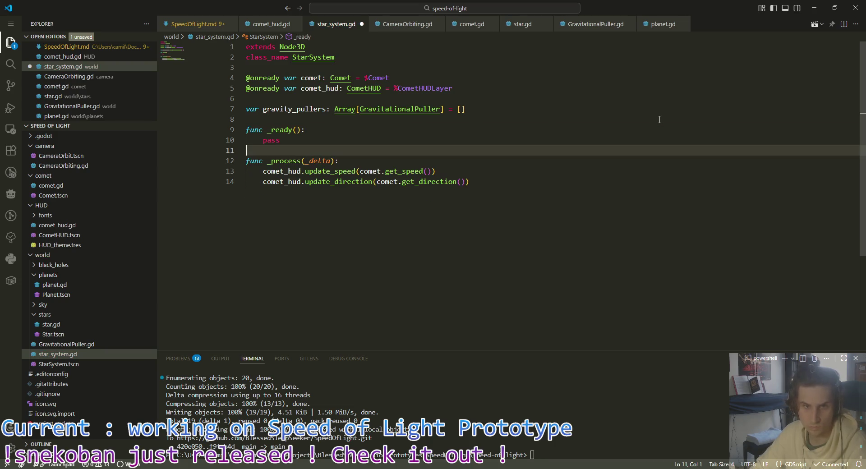
pyautogui.press('Return')
pyautogui.press('Return')
# Step: Add func register_gravity_pullers() -> void: with pass and save star_system.gd
pyautogui.write('func register')
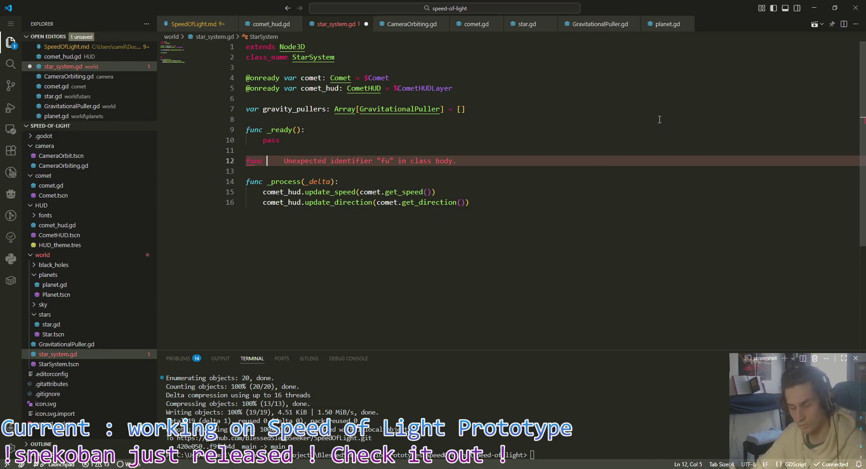
pyautogui.write('_gravity_pulle')
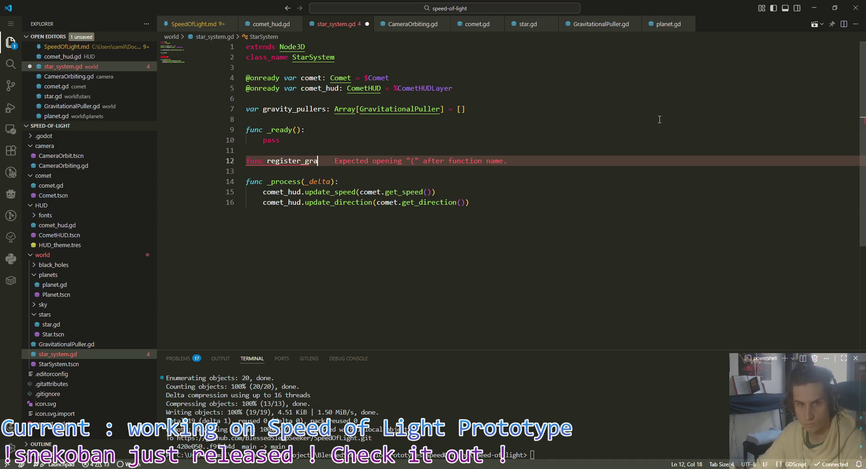
pyautogui.write('rs')
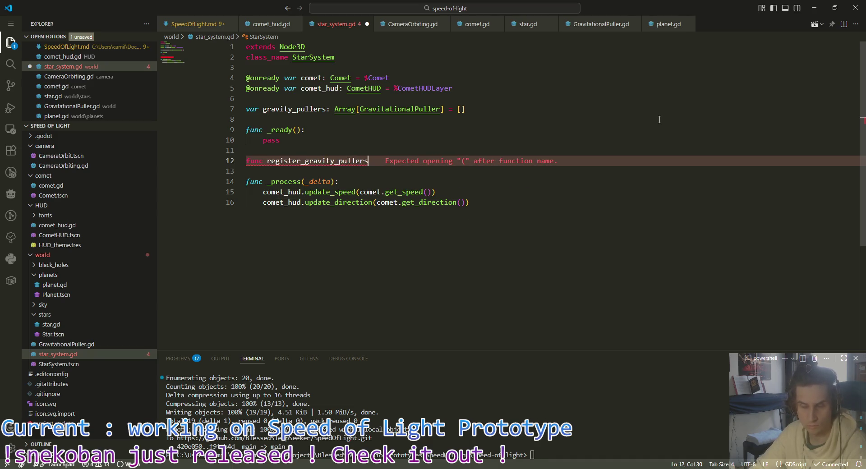
pyautogui.write('() -> vo')
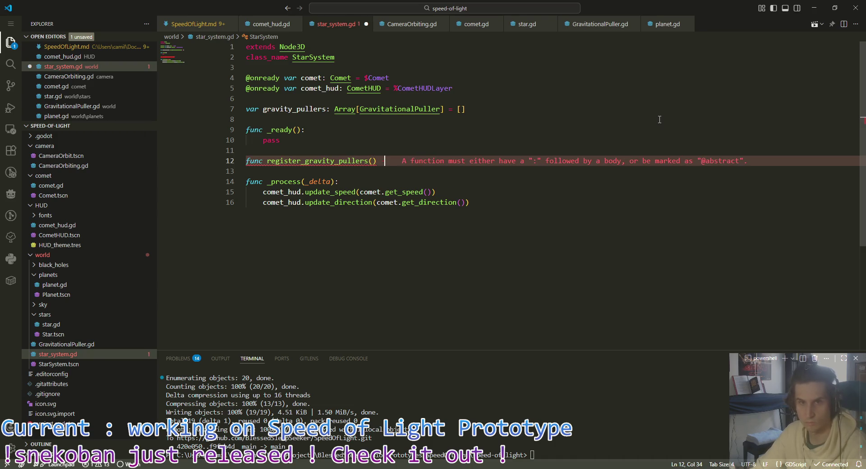
pyautogui.write('id:')
pyautogui.press('Return')
pyautogui.write('pass')
pyautogui.hotkey('ctrl', 's')
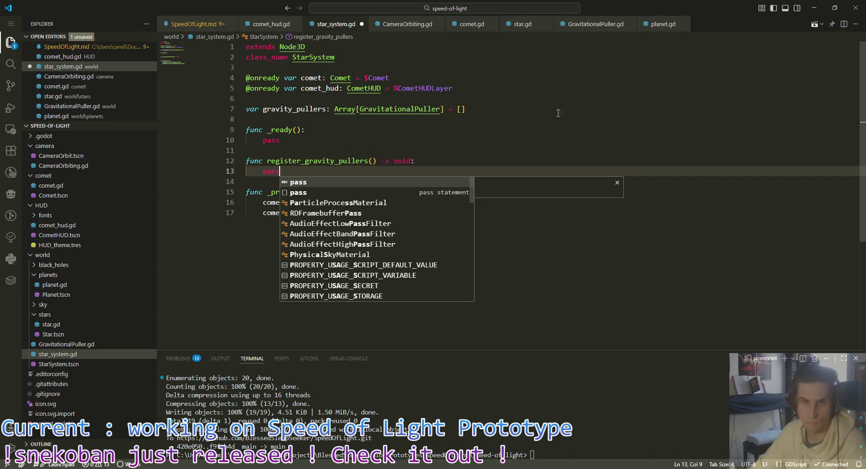
pyautogui.click(412, 153)
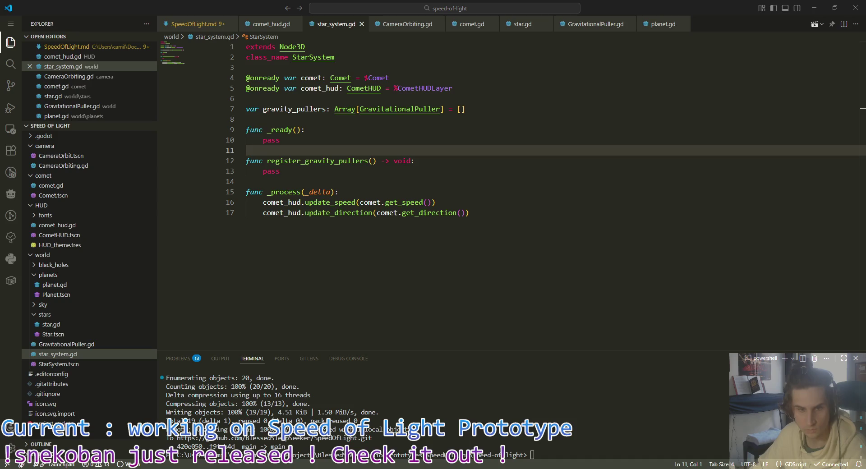
# Step: Check Godot, then return and inspect the pass placeholder in _ready
pyautogui.hotkey('alt', 'Tab')
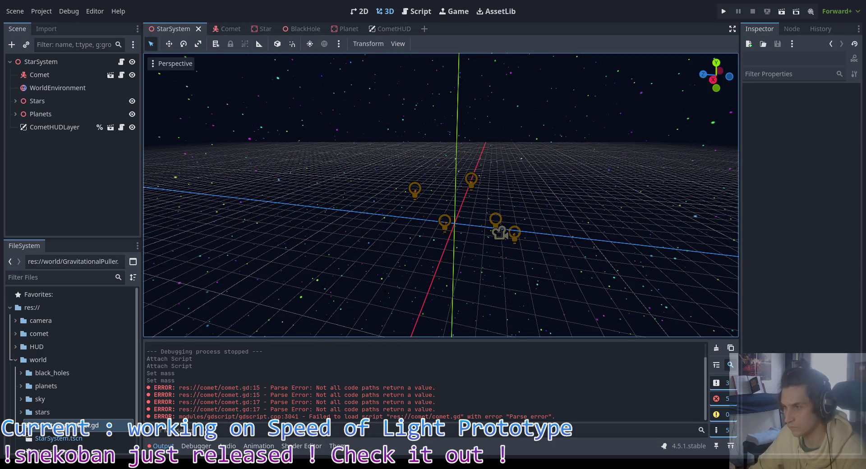
pyautogui.hotkey('alt', 'Tab')
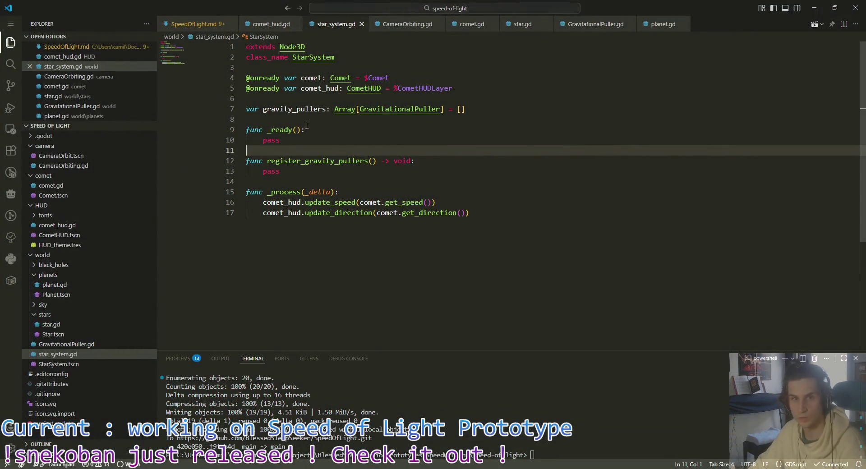
pyautogui.click(307, 126)
pyautogui.press('Down')
pyautogui.hotkey('ctrl', 'd')
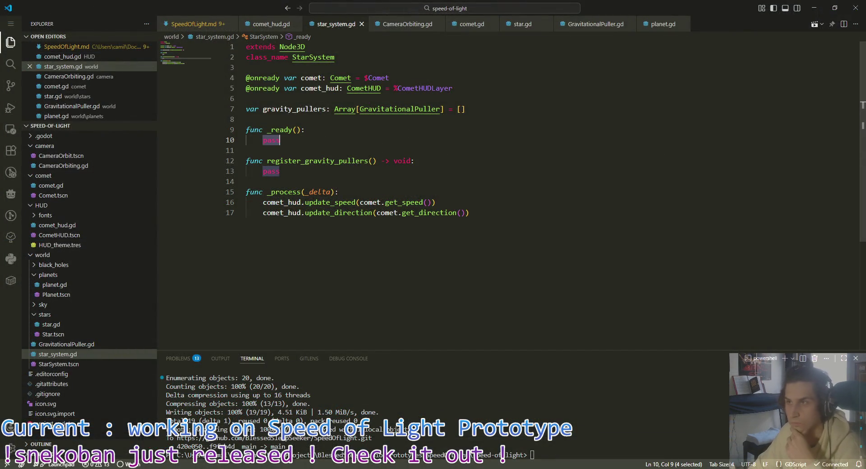
pyautogui.click(309, 139)
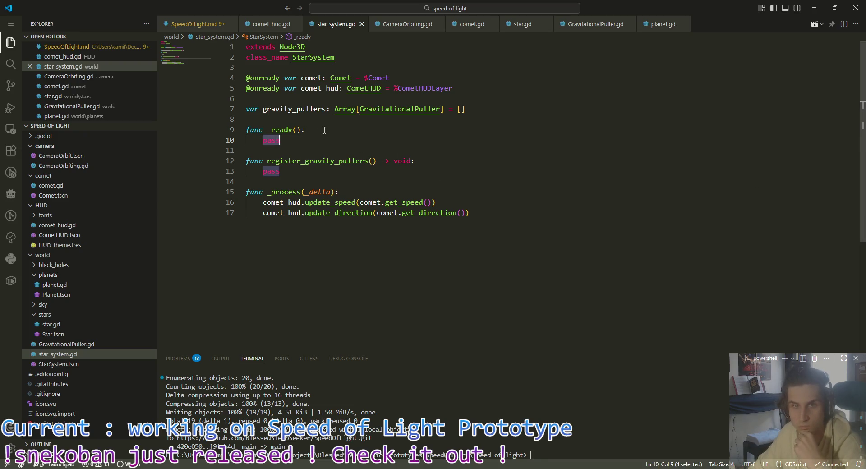
pyautogui.click(324, 130)
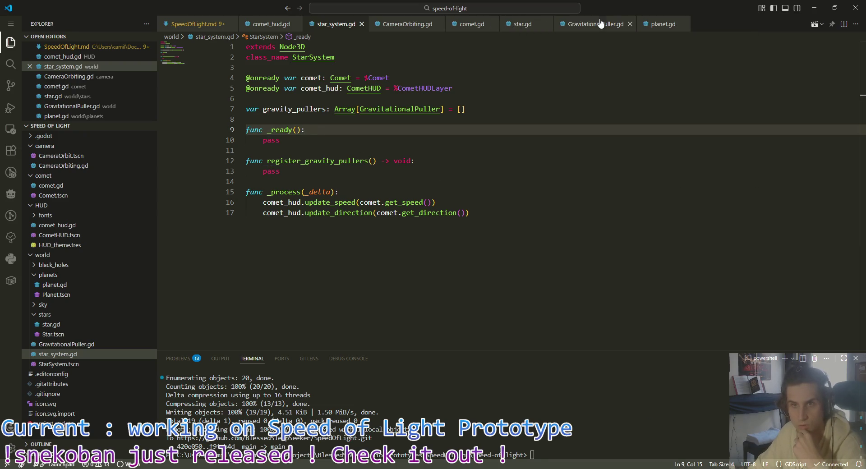
# Step: In GravitationalPuller.gd, add an empty _ready() function below the mass export
pyautogui.hotkey('ctrl', 'Tab')
pyautogui.press('Return')
pyautogui.press('Return')
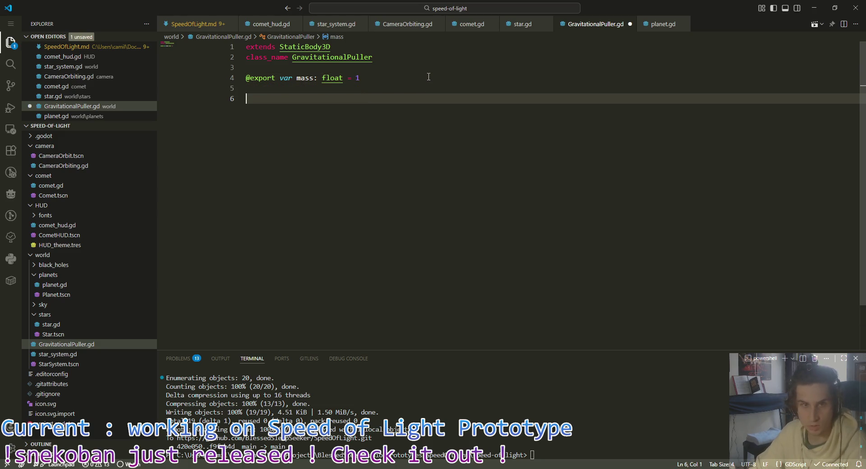
pyautogui.write('func _r')
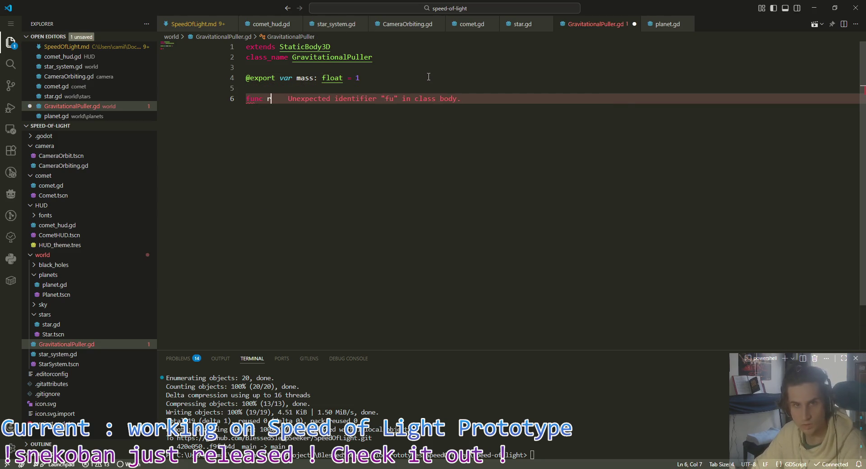
pyautogui.press('Return')
pyautogui.press('Return')
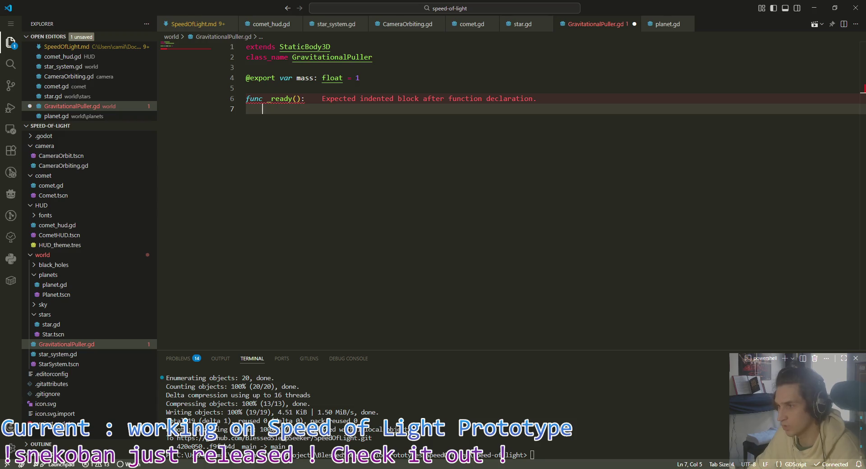
# Step: Search 'group' in Godot's General Project Settings, then close the dialog
pyautogui.hotkey('alt', 'Tab')
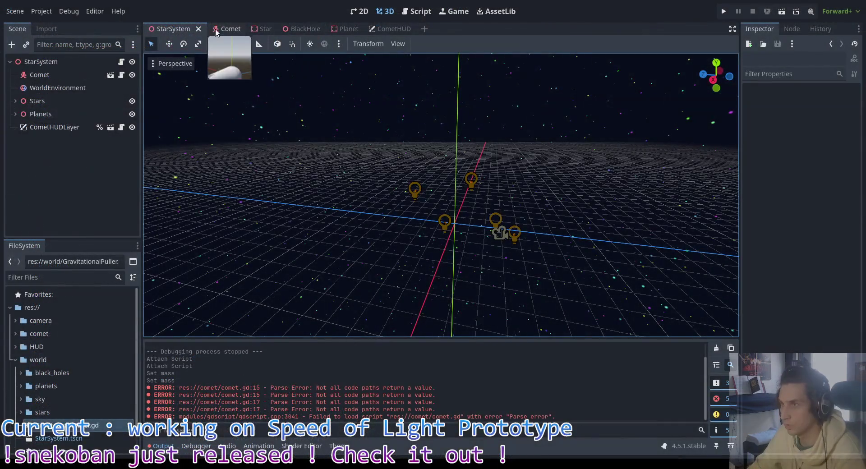
pyautogui.click(41, 11)
pyautogui.click(49, 20)
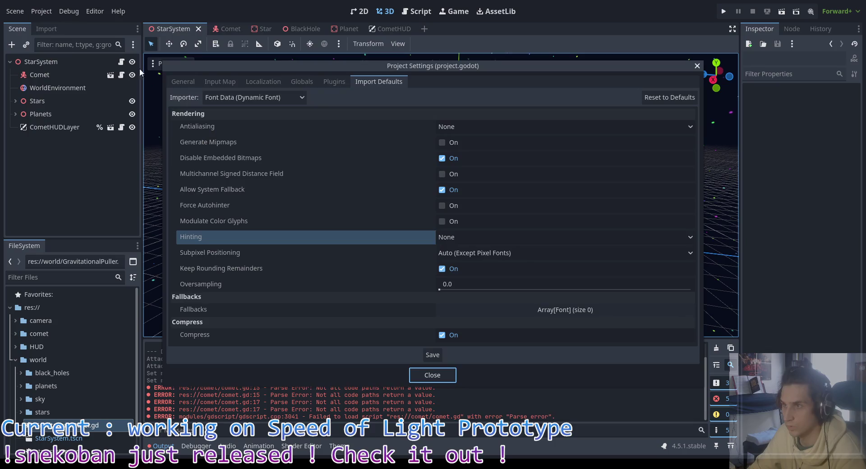
pyautogui.click(194, 81)
pyautogui.write('group')
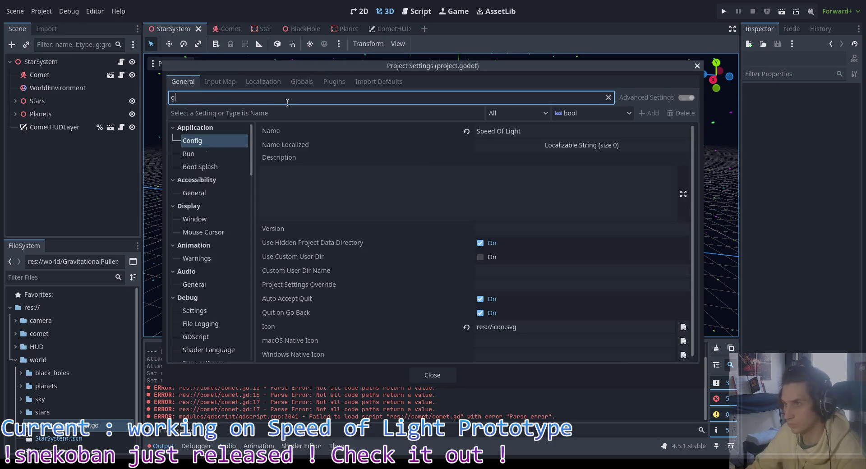
pyautogui.click(697, 67)
# Step: Show the History dock and select the Comet node
pyautogui.click(793, 29)
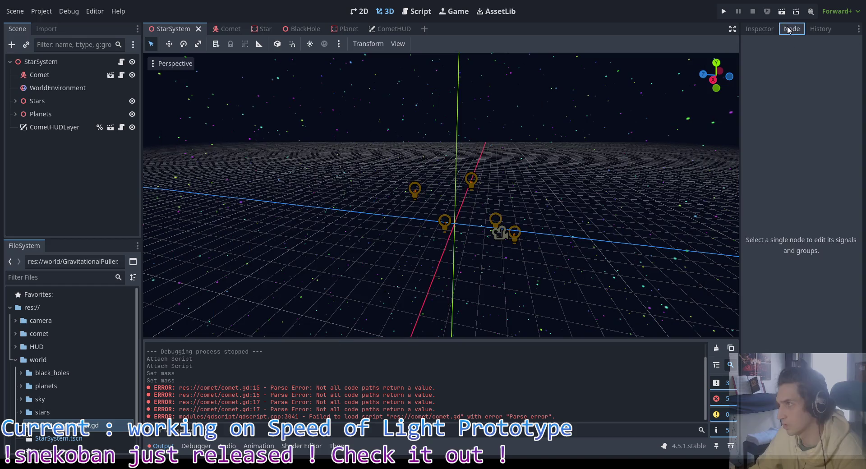
pyautogui.click(817, 30)
pyautogui.click(40, 75)
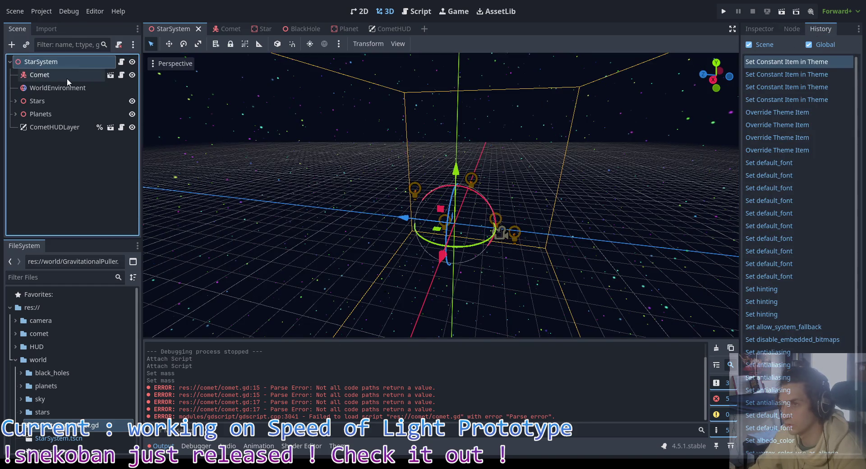
# Step: In the Star scene, create global group GravitationalPullers: entities that apply gravity to the comet
pyautogui.click(261, 29)
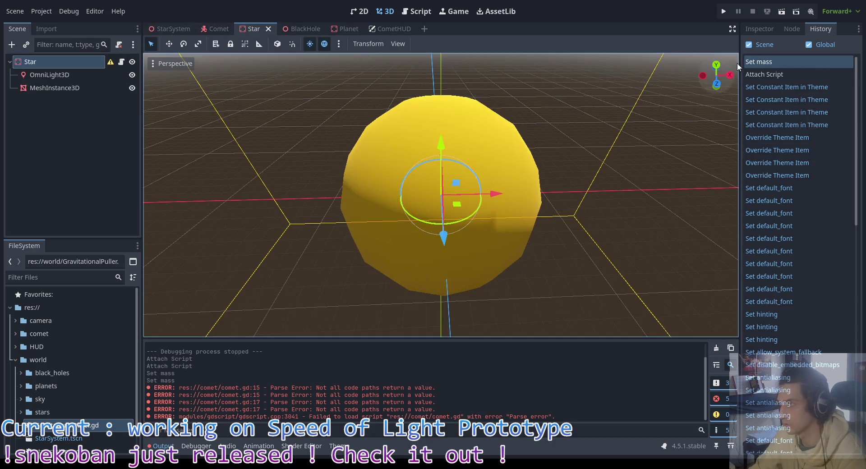
pyautogui.click(793, 28)
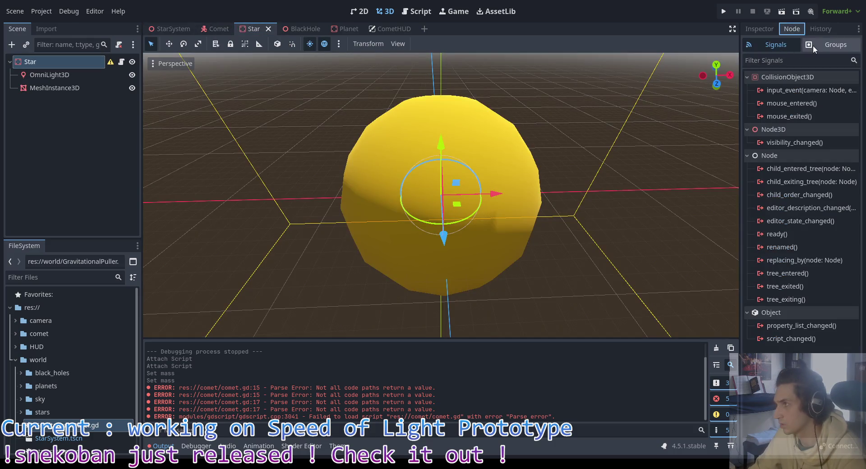
pyautogui.click(804, 46)
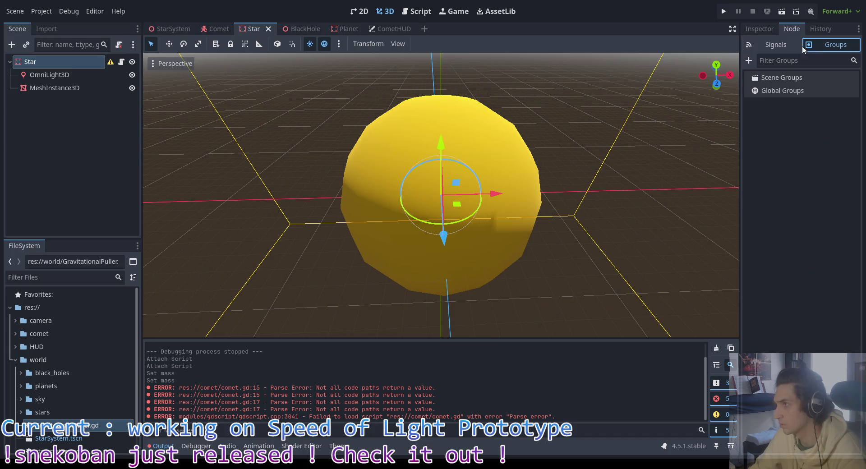
pyautogui.click(748, 61)
pyautogui.click(511, 204)
pyautogui.click(430, 206)
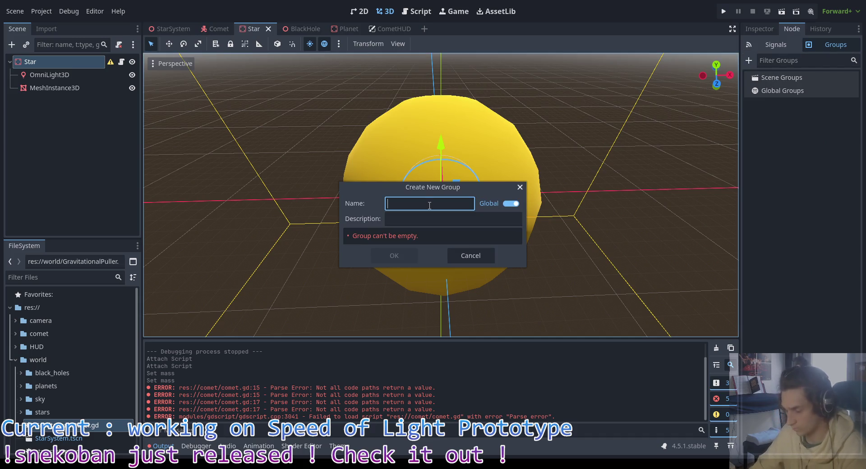
pyautogui.write('Gravitu')
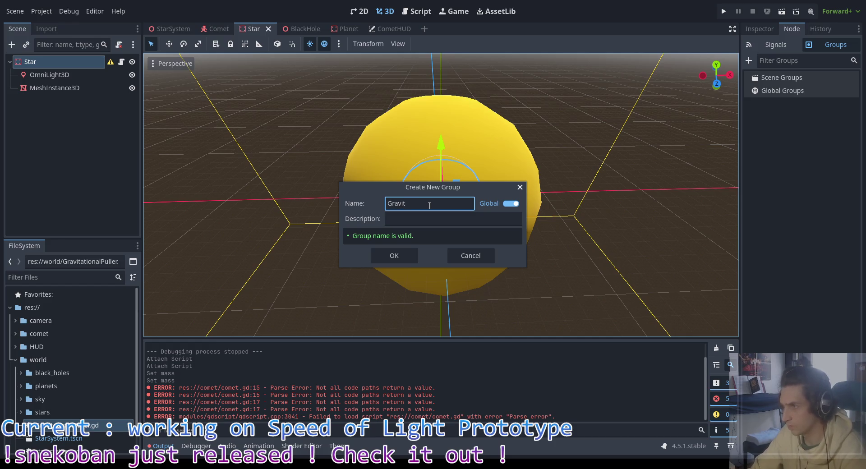
pyautogui.write('ationalPullers')
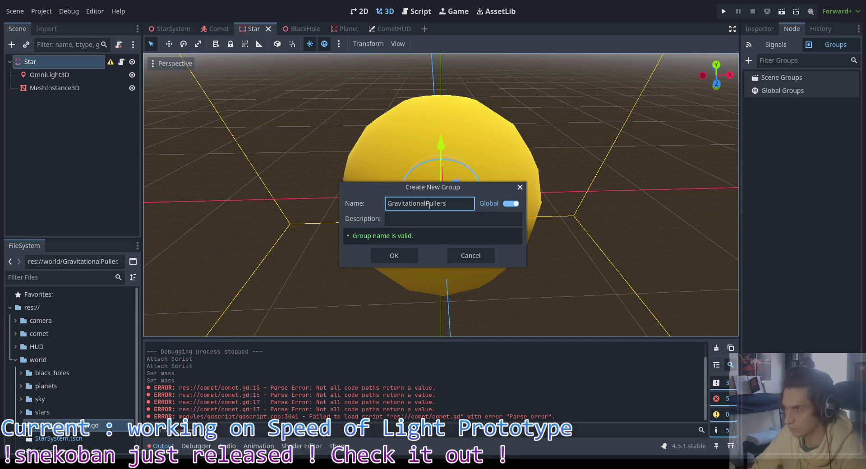
pyautogui.click(416, 219)
pyautogui.write('E')
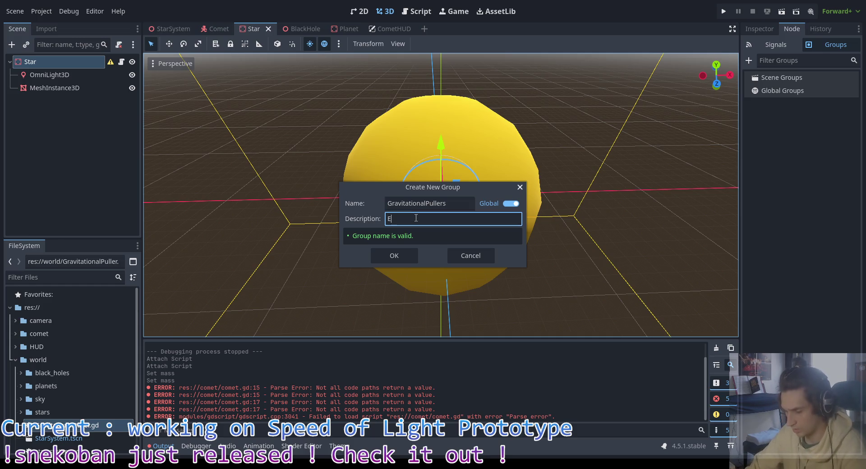
pyautogui.write('ntitiesthat applu')
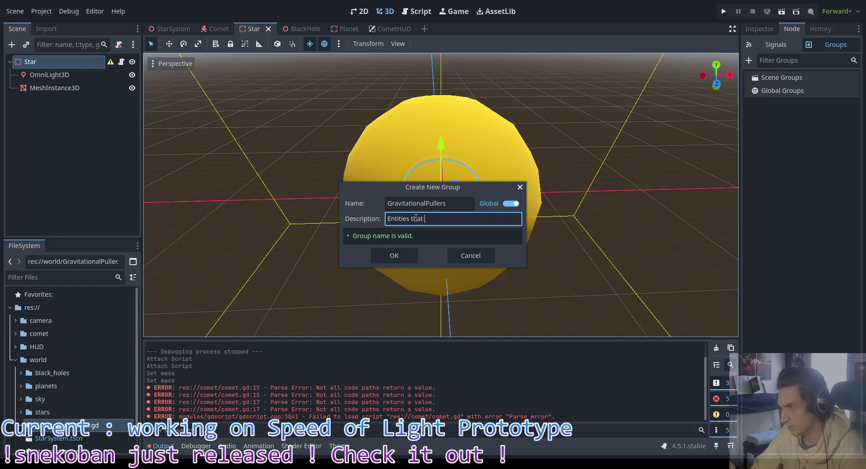
pyautogui.write(' gravity to the com')
pyautogui.write('met')
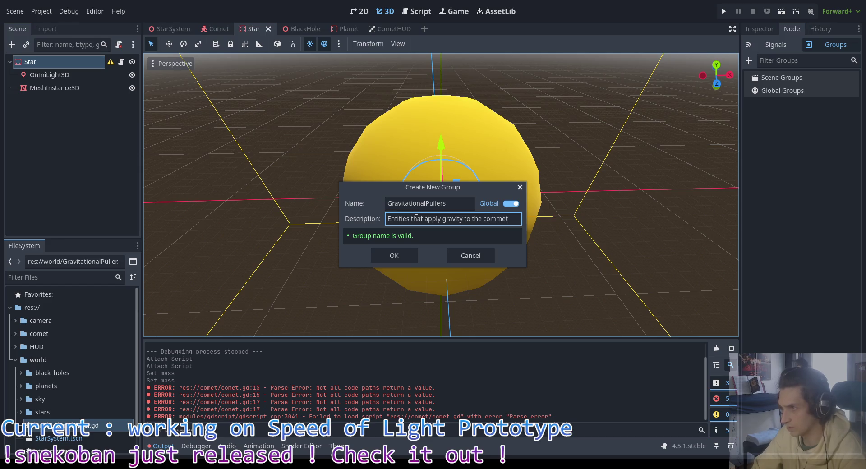
pyautogui.click(395, 256)
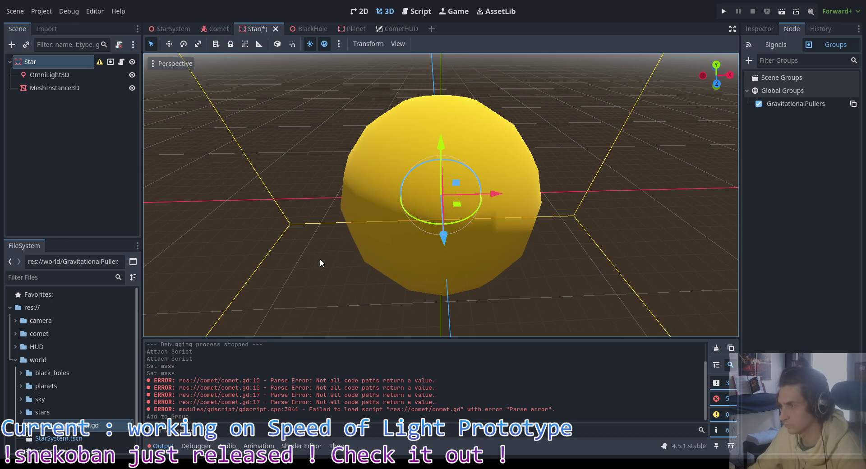
# Step: Toggle the Star's membership in GravitationalPullers and save the Star scene
pyautogui.click(763, 103)
pyautogui.hotkey('ctrl', 's')
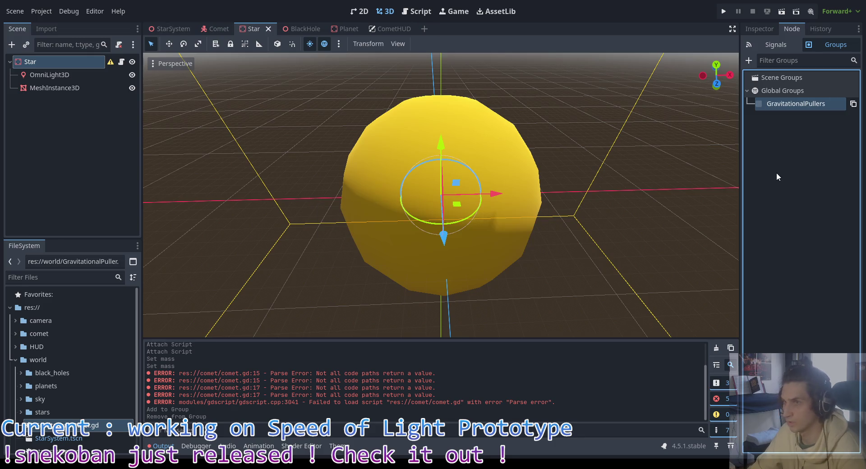
pyautogui.doubleClick(789, 104)
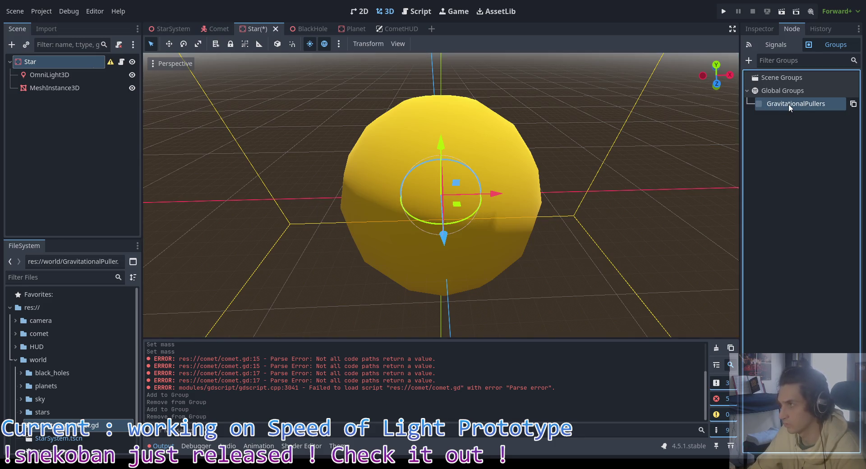
pyautogui.doubleClick(809, 109)
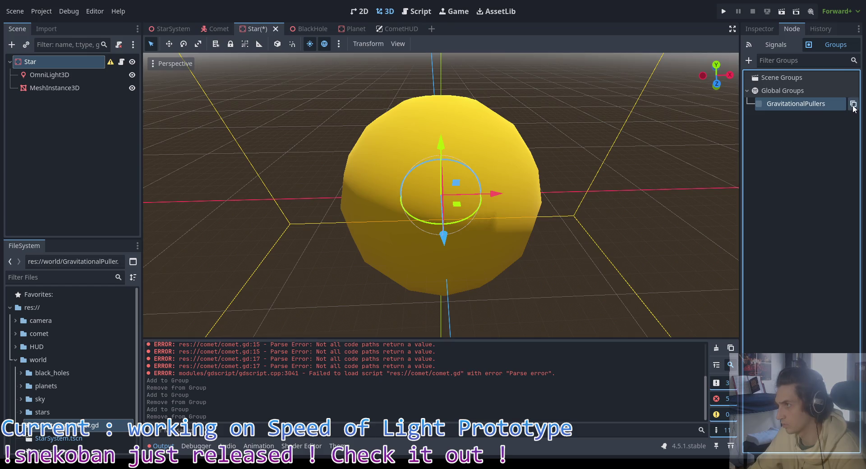
# Step: Call self.add_to_group("GravitationalPullers") in _ready() and save GravitationalPuller.gd
pyautogui.hotkey('alt', 'Tab')
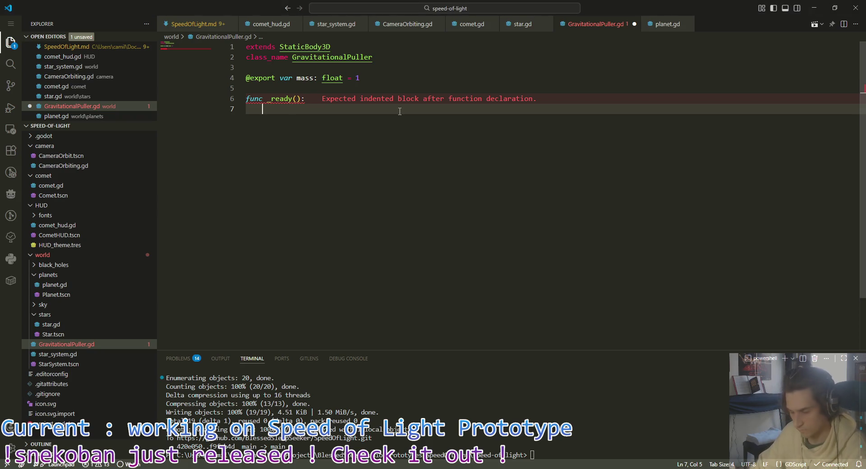
pyautogui.write('self.add_to_group ')
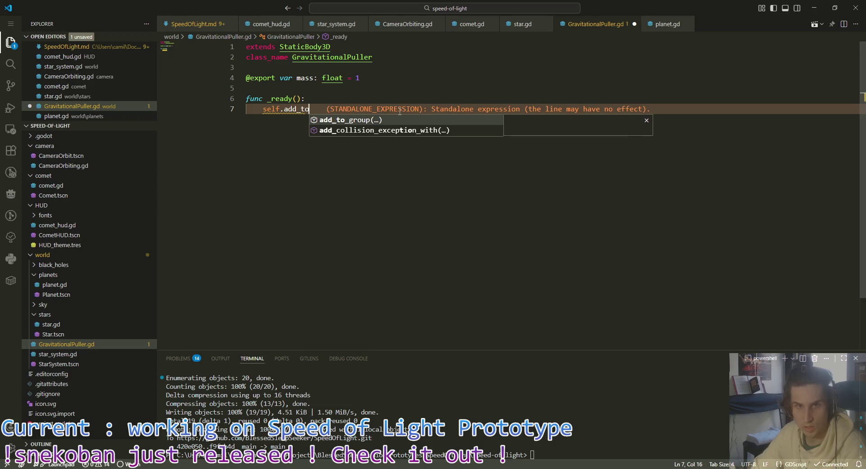
pyautogui.write('"GravitationalPullers')
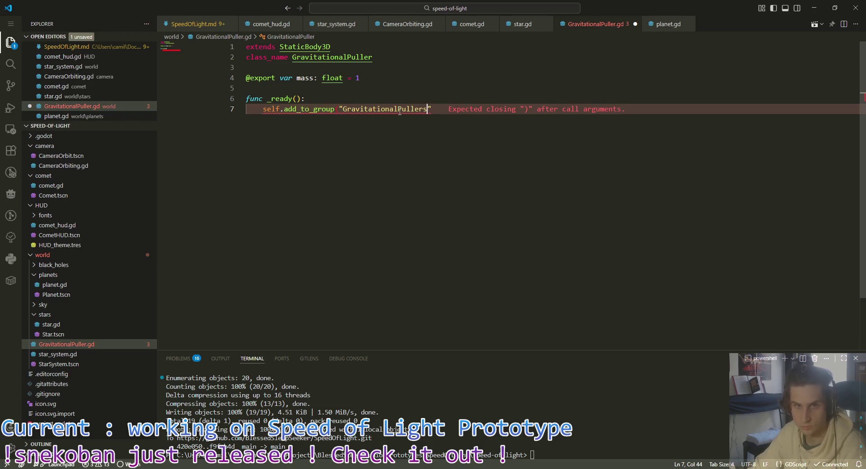
pyautogui.write(')')
pyautogui.hotkey('ctrl', 's')
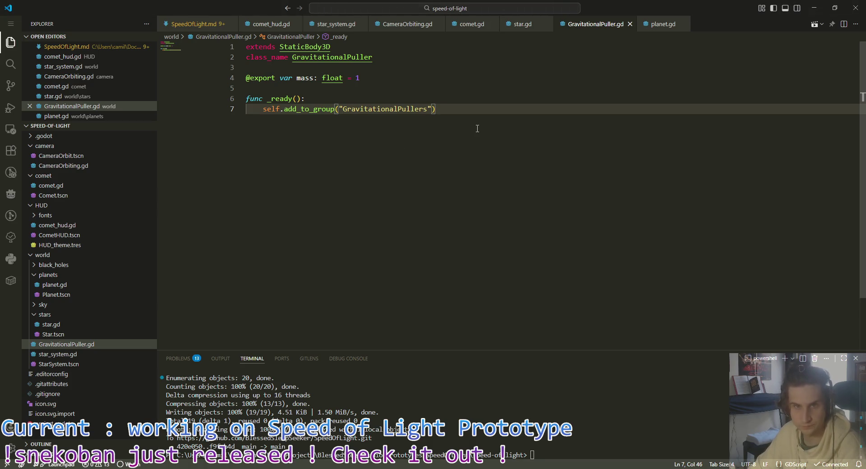
pyautogui.click(474, 98)
pyautogui.press('Up')
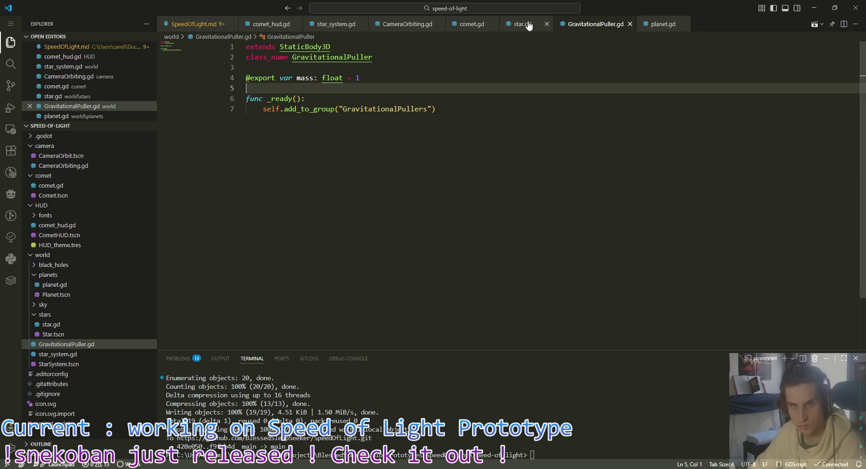
# Step: Set gravity_pullers = get_tree().get_nodes_in_group("GravitationalPullers") in register_gravity_pullers and save
pyautogui.click(524, 27)
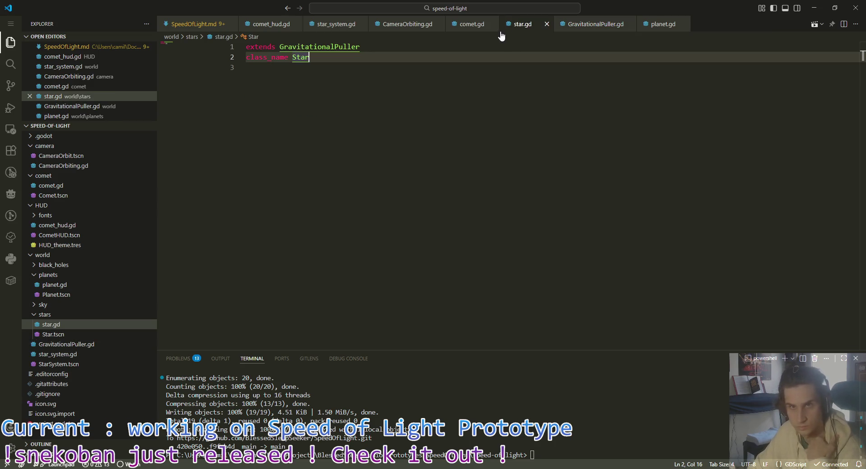
pyautogui.click(336, 25)
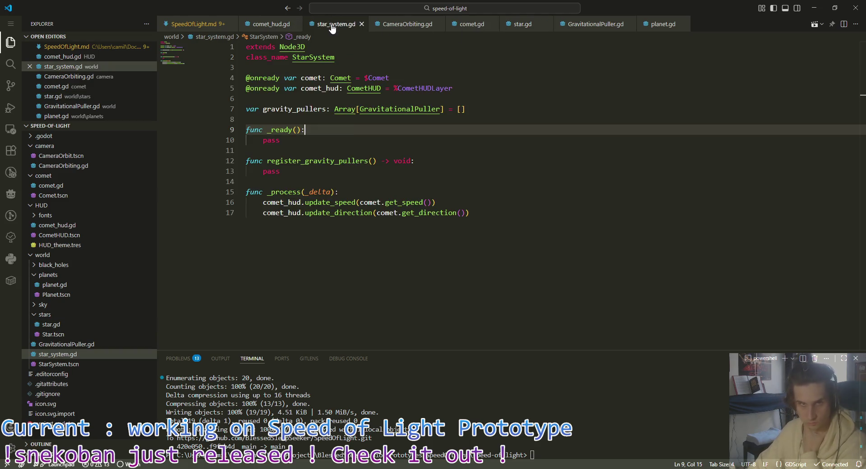
pyautogui.doubleClick(321, 177)
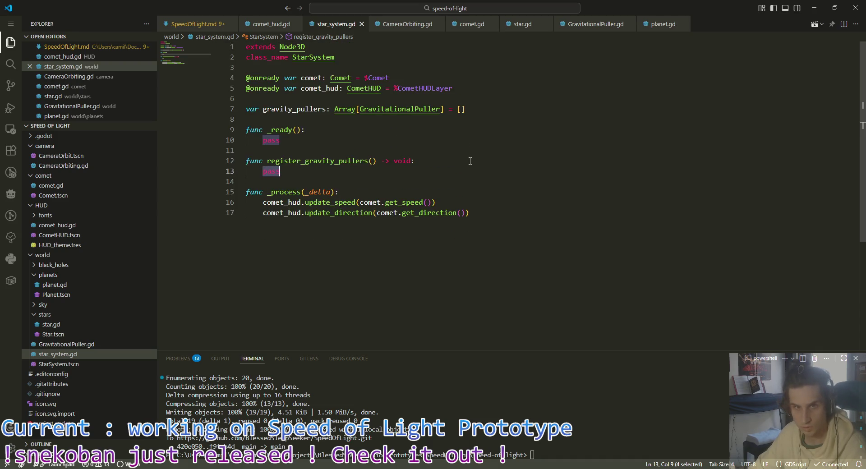
pyautogui.write('gravity_pullers =')
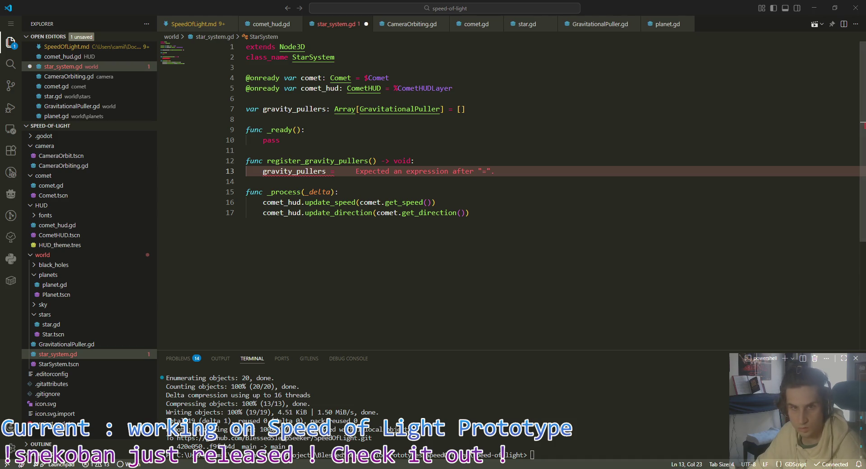
pyautogui.write('get_tree().get_nodes_in_group("guards")')
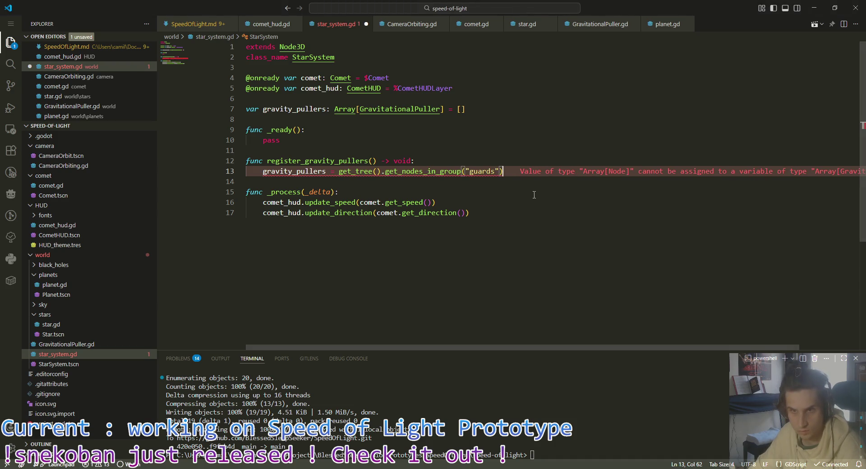
pyautogui.doubleClick(477, 172)
pyautogui.write('get_tree().get_nodes_in_group("guards")')
pyautogui.hotkey('ctrl', 'z')
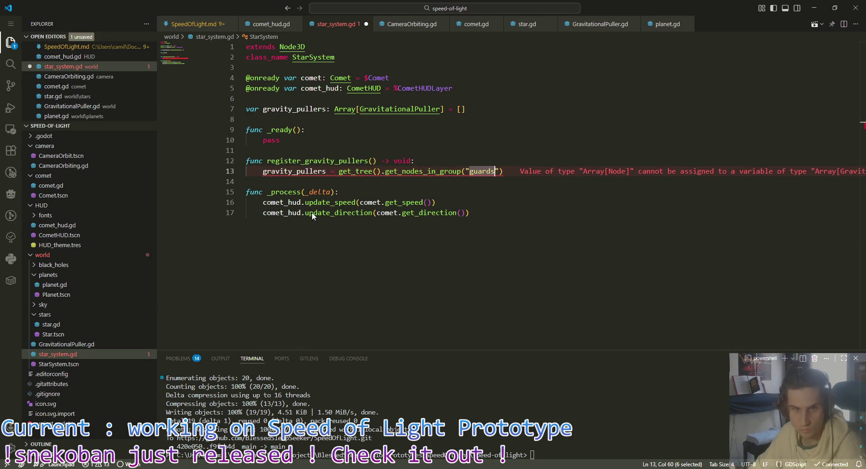
pyautogui.click(503, 171)
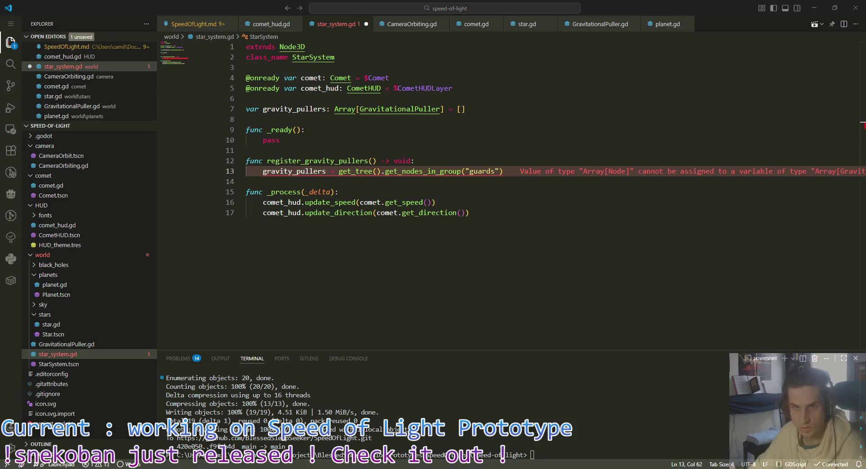
pyautogui.doubleClick(485, 171)
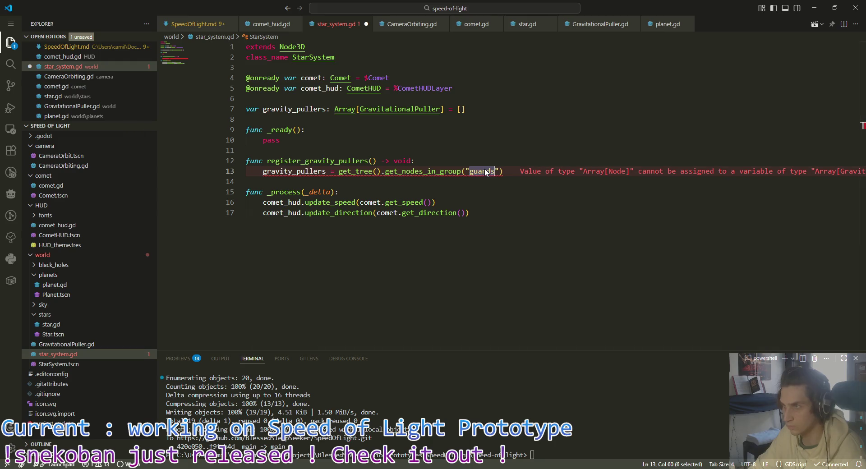
pyautogui.write('GravitationalPullers')
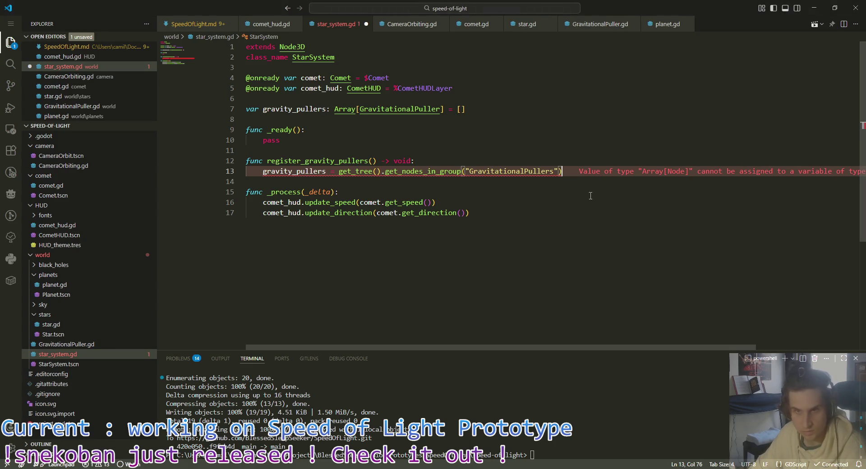
pyautogui.hotkey('ctrl', 's')
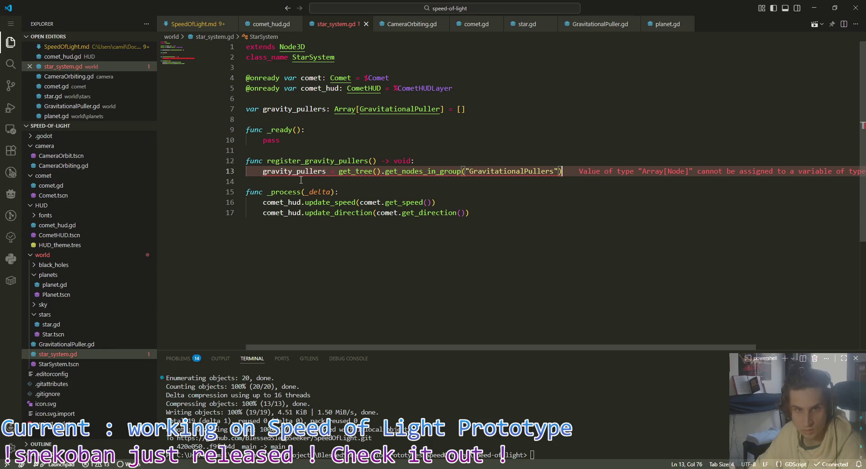
# Step: Retype the gravity_pullers array as Array[Node] to clear the type error, and save
pyautogui.doubleClick(387, 109)
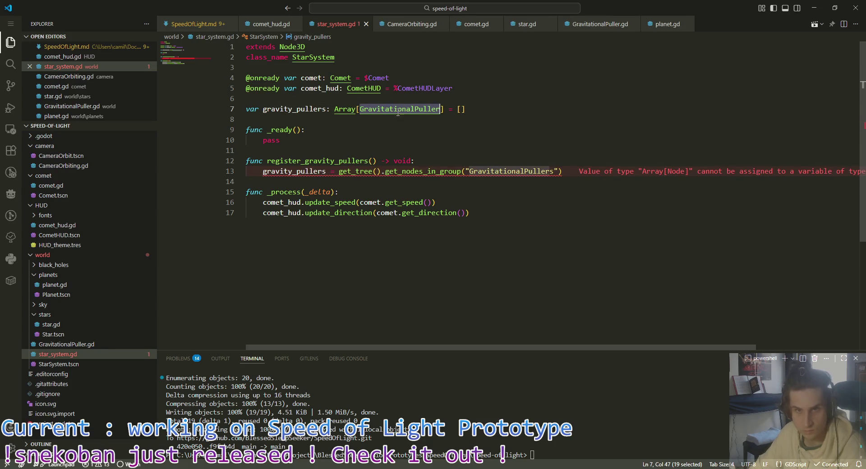
pyautogui.click(397, 119)
pyautogui.doubleClick(396, 109)
pyautogui.click(403, 118)
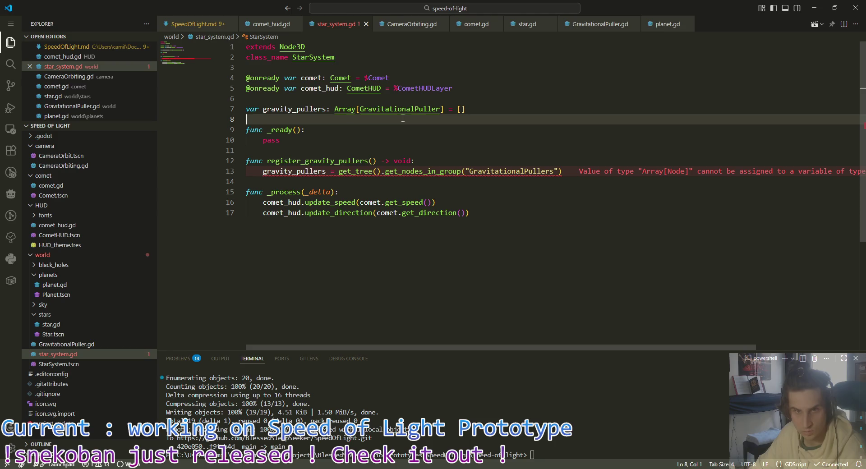
pyautogui.moveTo(440, 171)
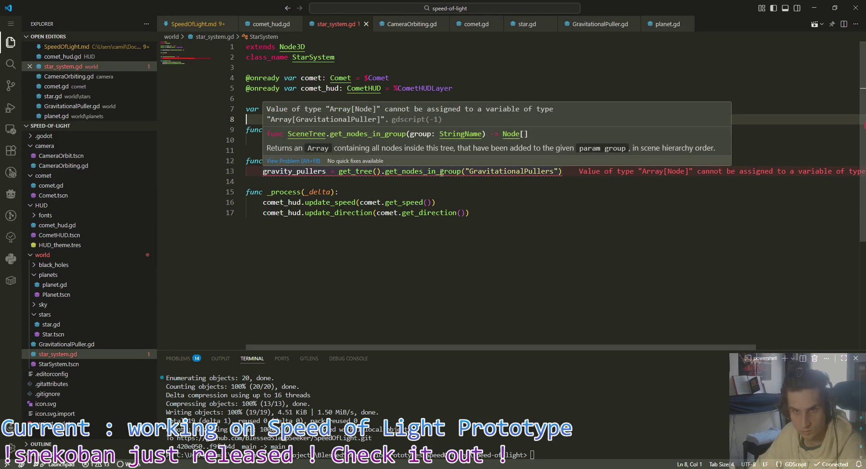
pyautogui.click(443, 183)
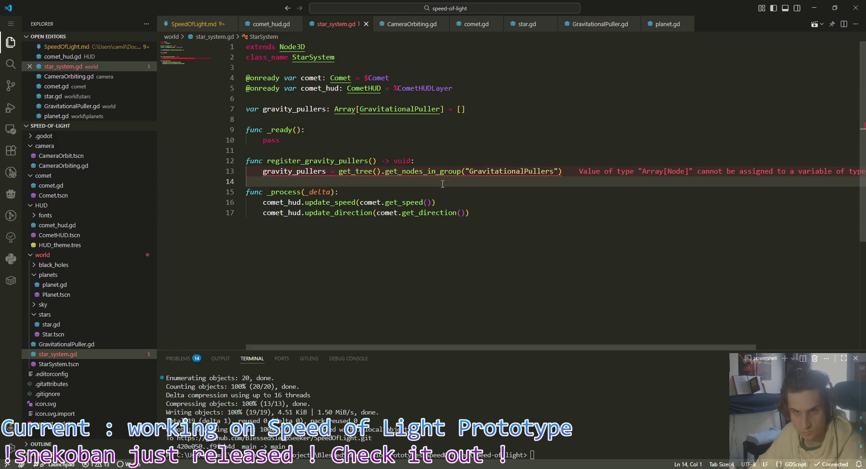
pyautogui.doubleClick(382, 109)
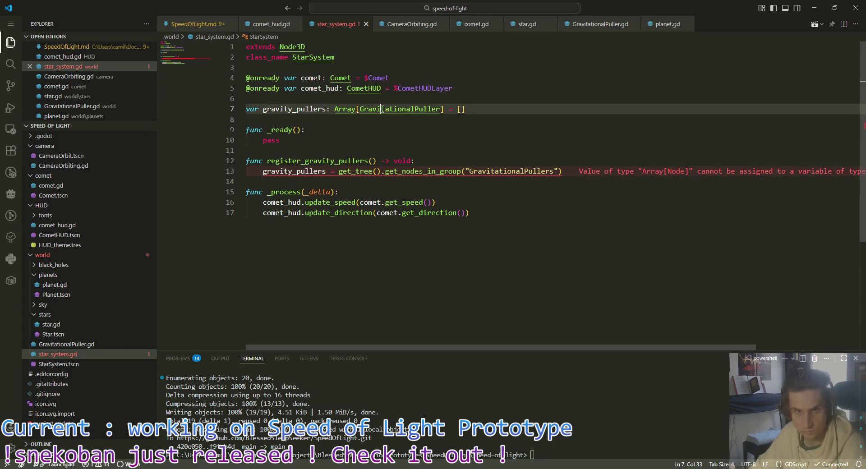
pyautogui.write('Node')
pyautogui.press('Escape')
pyautogui.hotkey('ctrl', 's')
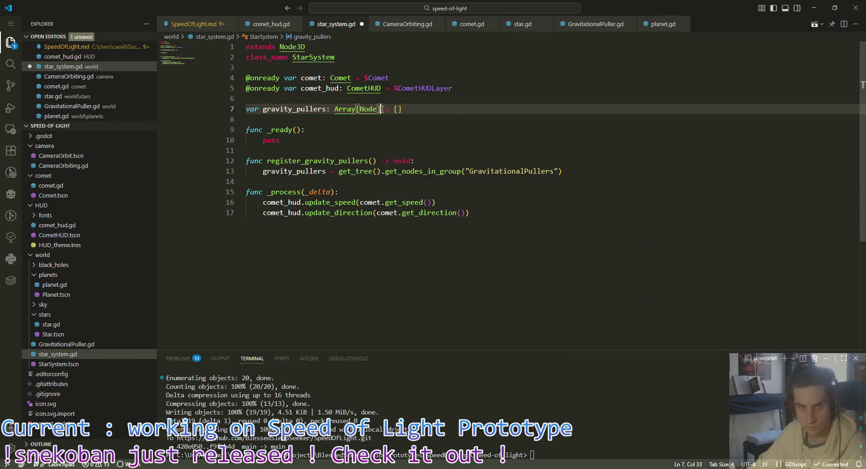
pyautogui.press('Down')
pyautogui.click(430, 147)
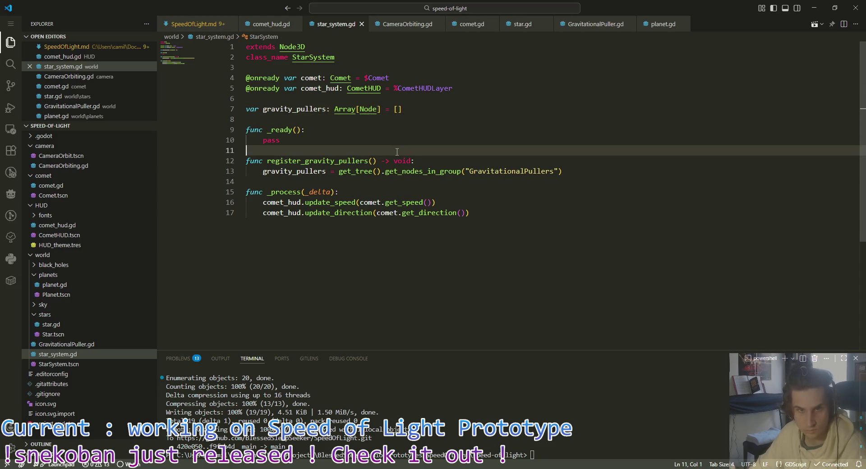
# Step: Insert a new _physics_process(delta) function above _process in star_system.gd
pyautogui.click(422, 158)
pyautogui.click(431, 149)
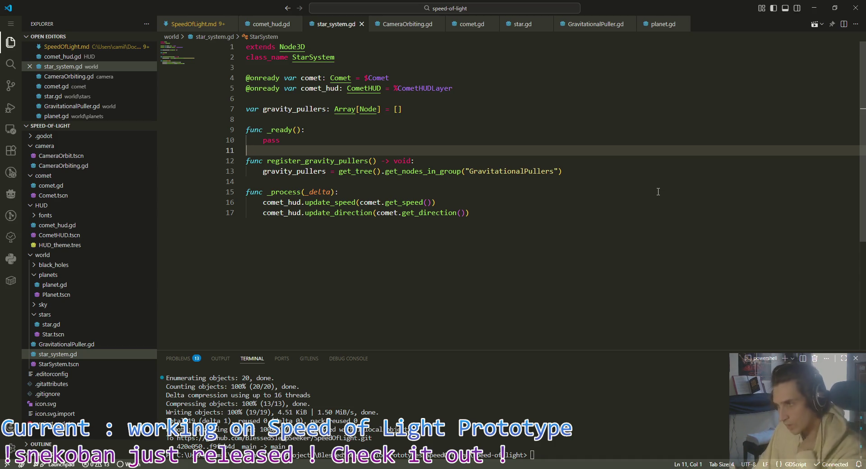
pyautogui.click(493, 181)
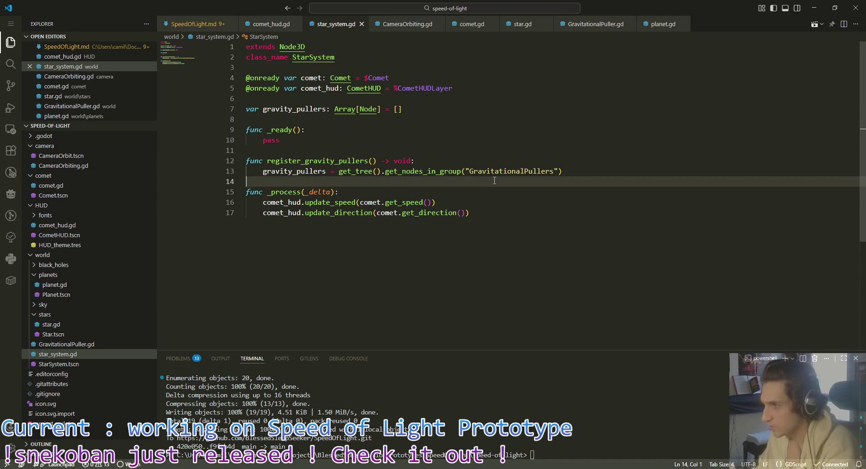
pyautogui.click(322, 151)
pyautogui.click(326, 181)
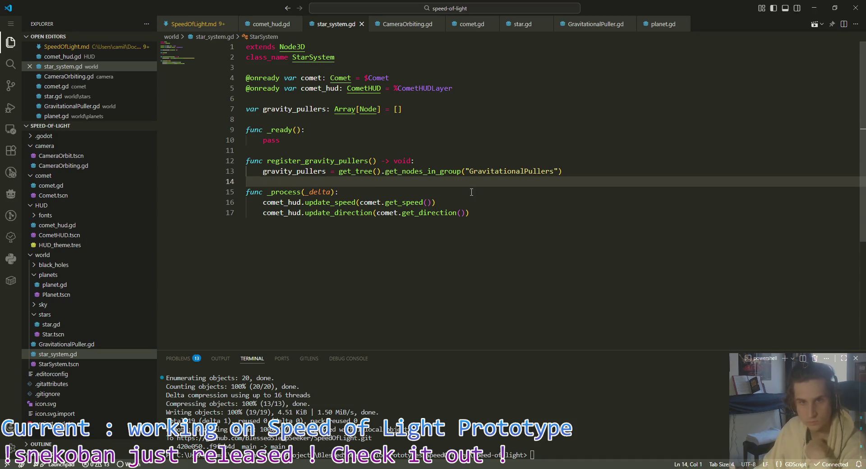
pyautogui.click(524, 225)
pyautogui.click(607, 192)
pyautogui.press('Home')
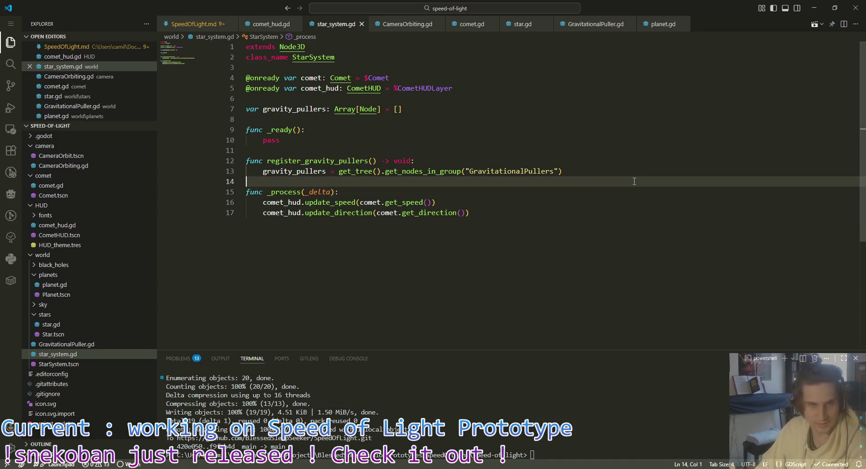
pyautogui.press('Return')
pyautogui.press('Return')
pyautogui.press('Up')
pyautogui.press('Up')
pyautogui.write('phys')
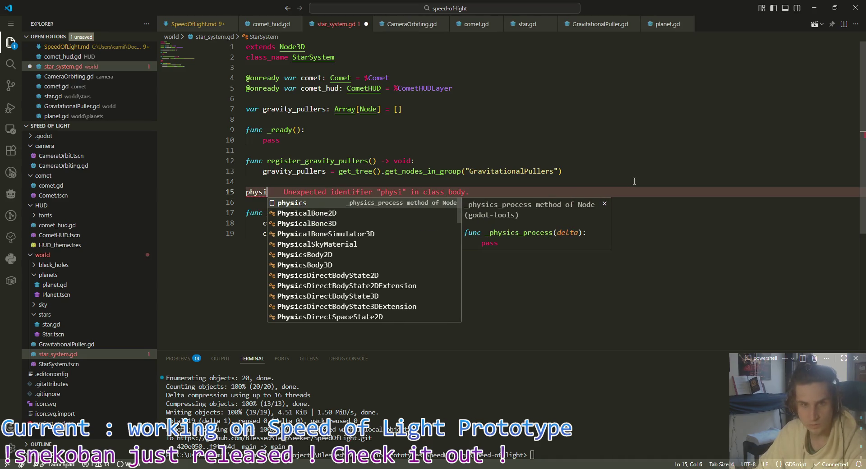
pyautogui.press('Return')
# Step: Write a for loop over gravity_pullers with a loop variable gravity_puller typed GravitationalPuller
pyautogui.write('for gravity_pullers')
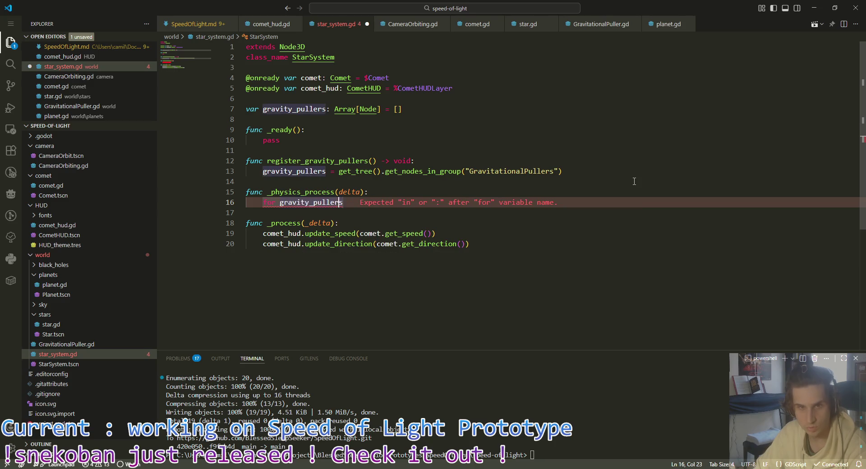
pyautogui.press('BackSpace')
pyautogui.write('i')
pyautogui.press('BackSpace')
pyautogui.press('BackSpace')
pyautogui.write(': Gravi')
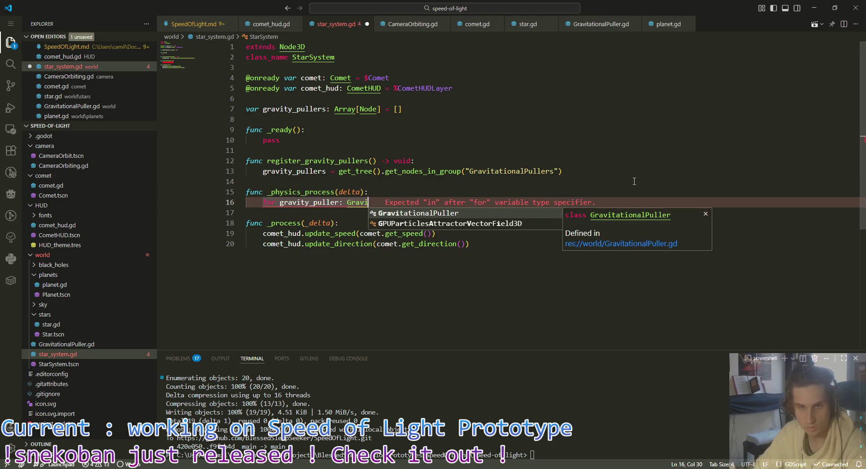
pyautogui.press('Return')
pyautogui.write('in ')
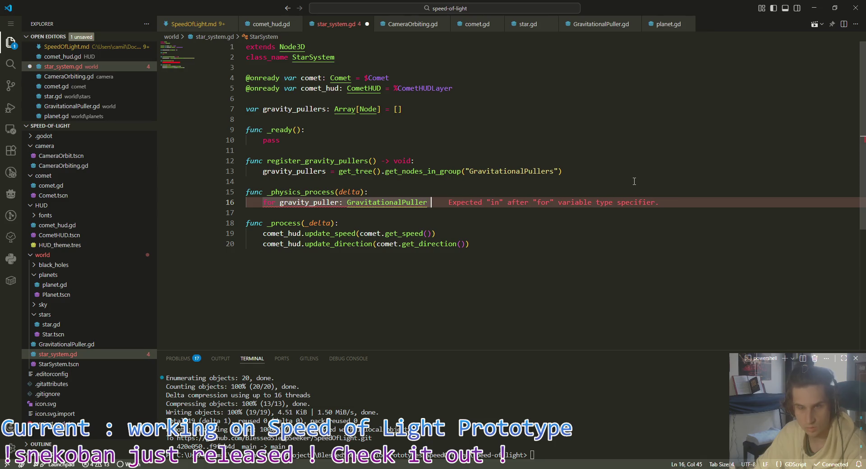
pyautogui.write('grav')
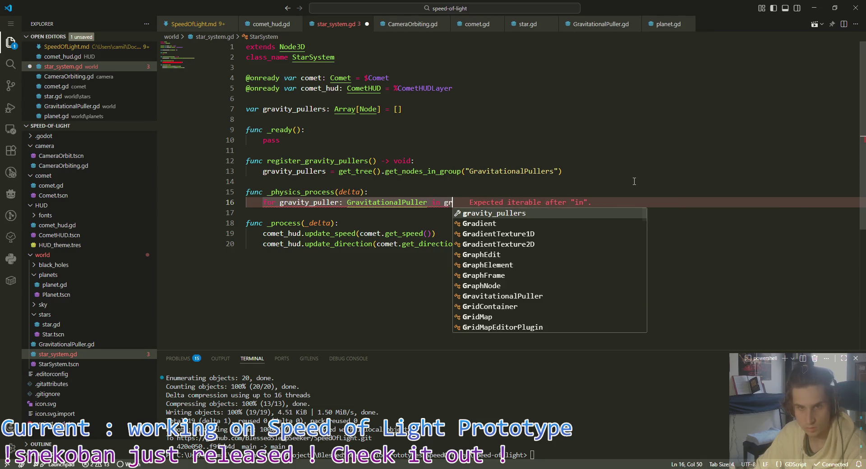
pyautogui.press('Return')
pyautogui.write(':')
pyautogui.press('Return')
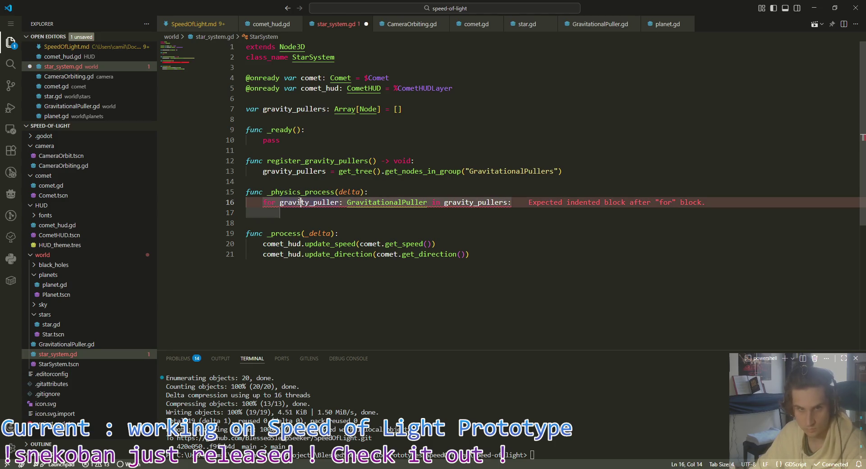
# Step: Add the comet.calculate_gravity_pull(gravity_puller) call in the loop body and save the file
pyautogui.click(517, 182)
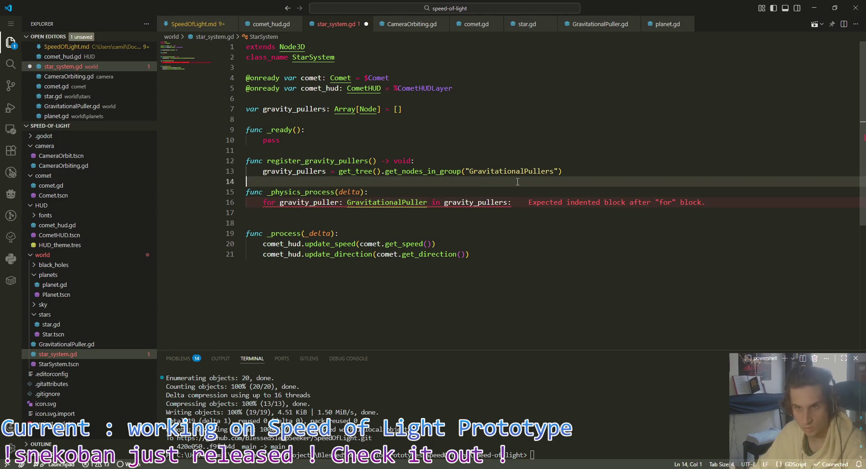
pyautogui.click(482, 224)
pyautogui.press('Up')
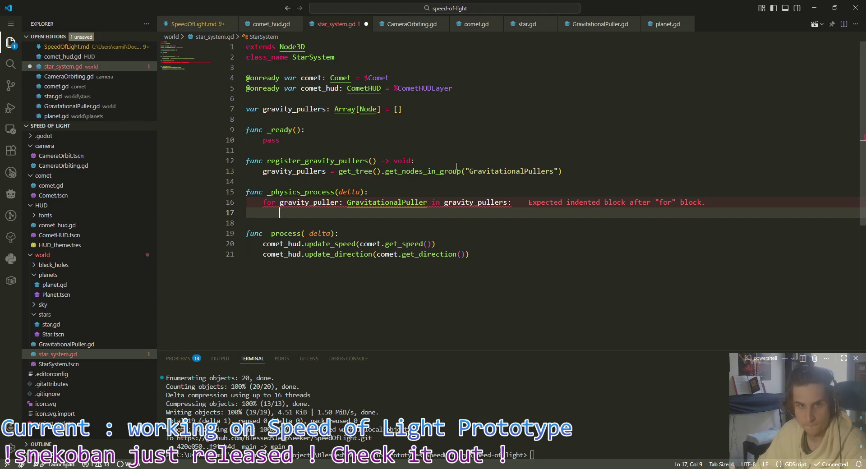
pyautogui.write('comet.')
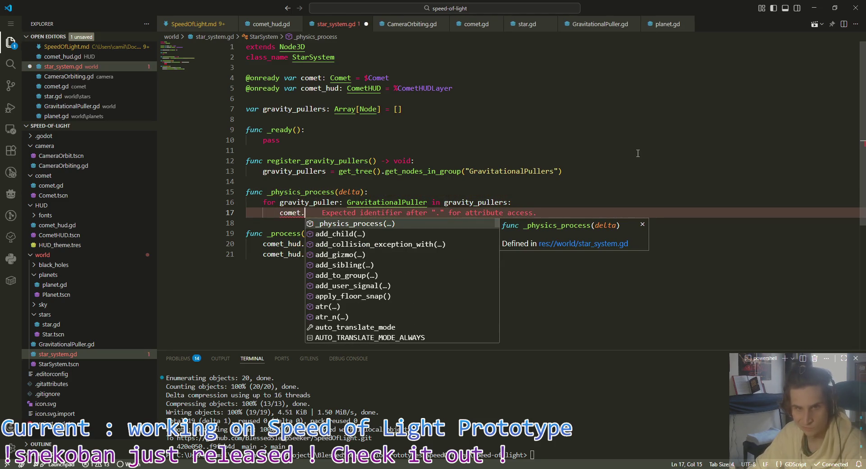
pyautogui.write('calculate_gravity_pull ')
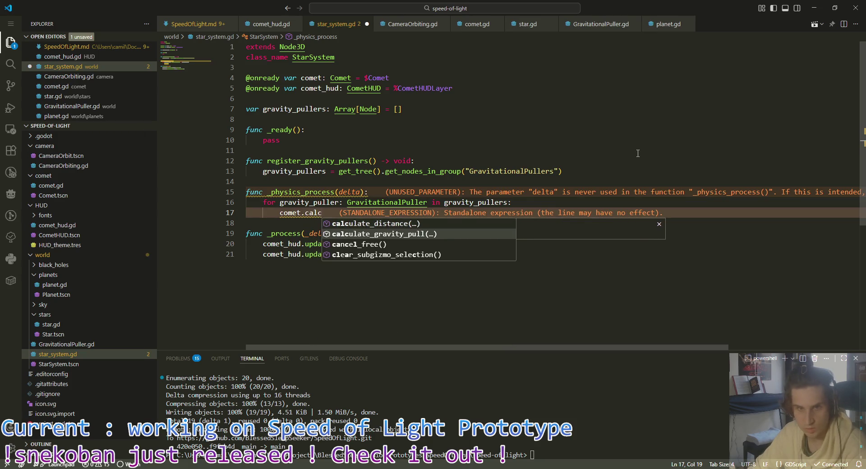
pyautogui.write('gravity_puller')
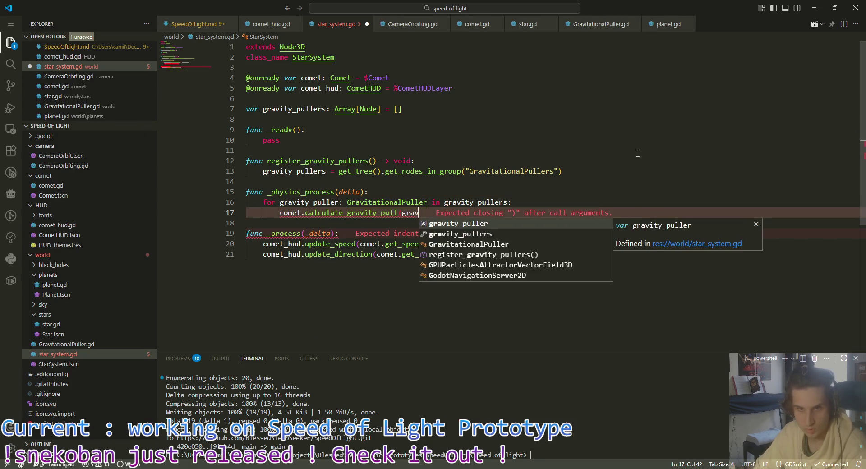
pyautogui.write(')')
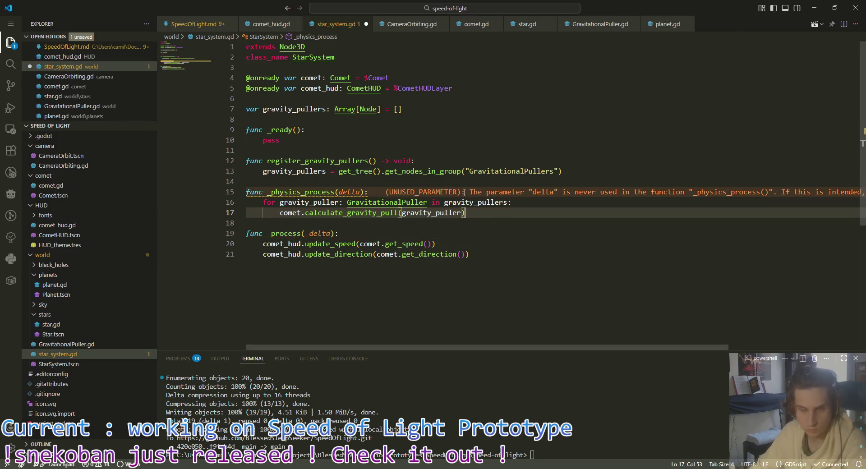
pyautogui.hotkey('ctrl', 's')
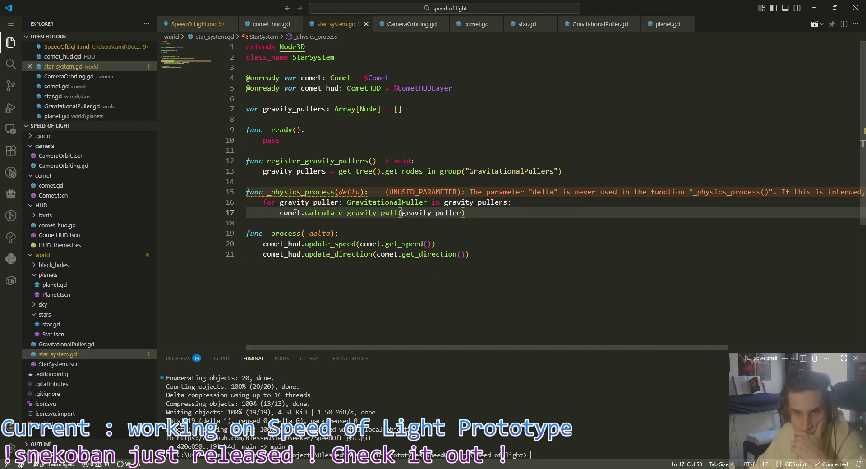
pyautogui.press('Home')
pyautogui.press('End')
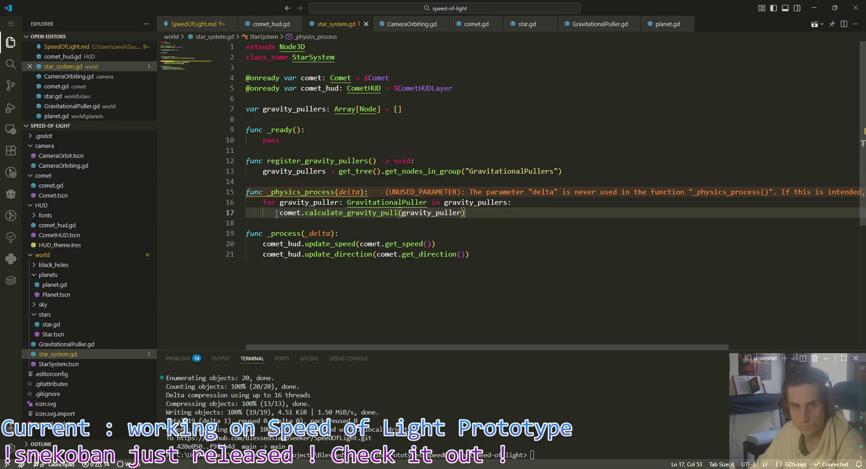
pyautogui.press('Home')
# Step: Store each pull in a gravity_pull variable and pass it to comet.apply_pull(gravity_pull), then save
pyautogui.write('var grt')
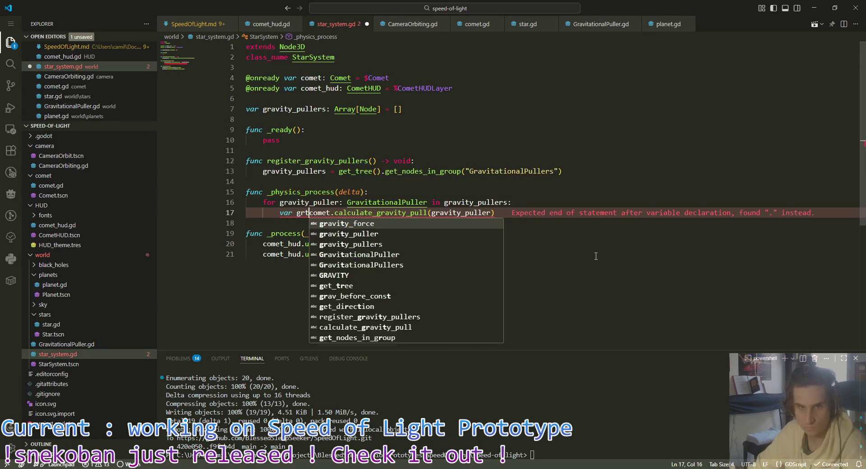
pyautogui.press('BackSpace')
pyautogui.write('av = ')
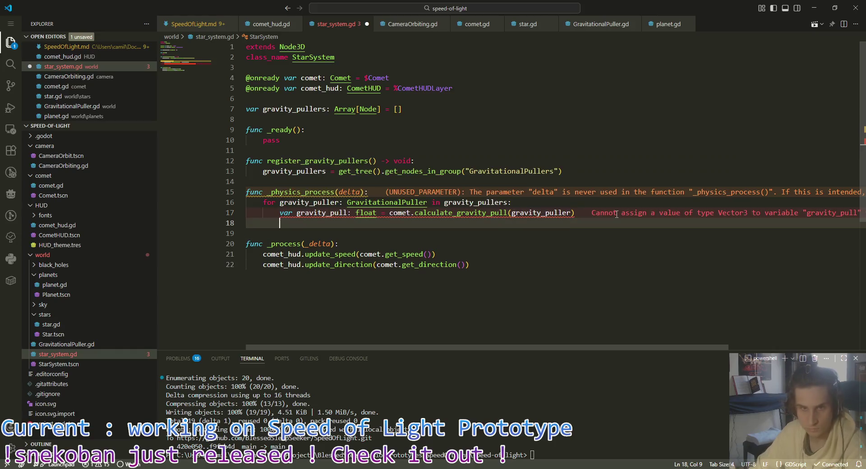
pyautogui.write('v')
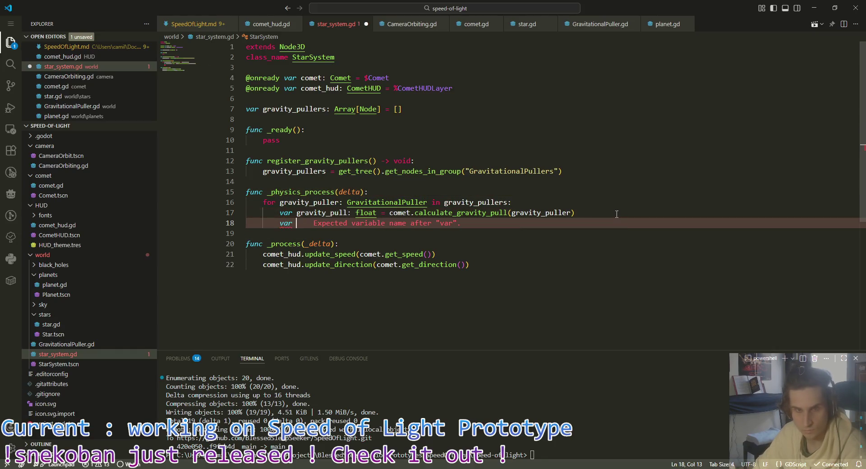
pyautogui.press('BackSpace')
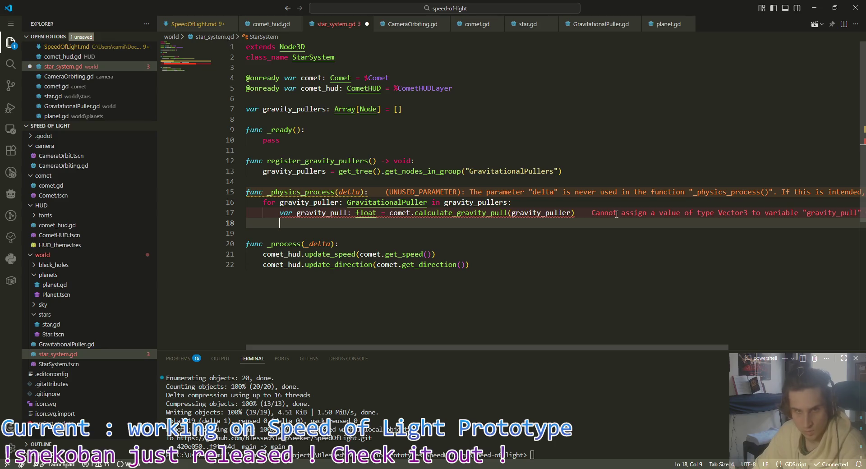
pyautogui.write('comet.app')
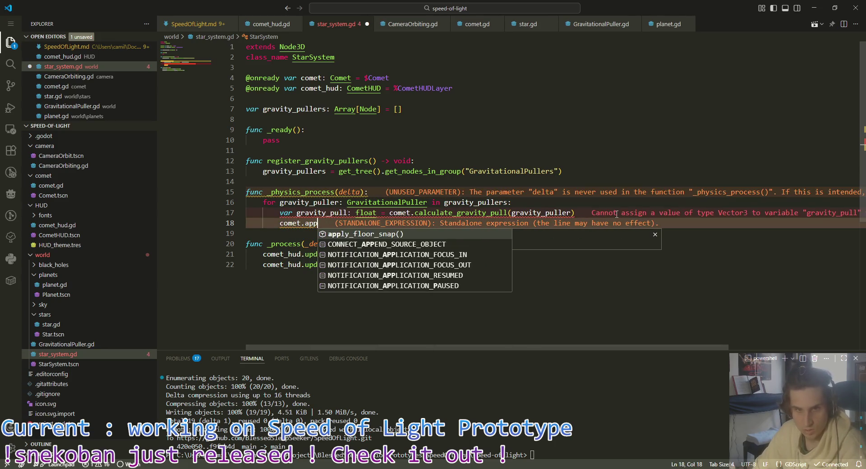
pyautogui.write('ly')
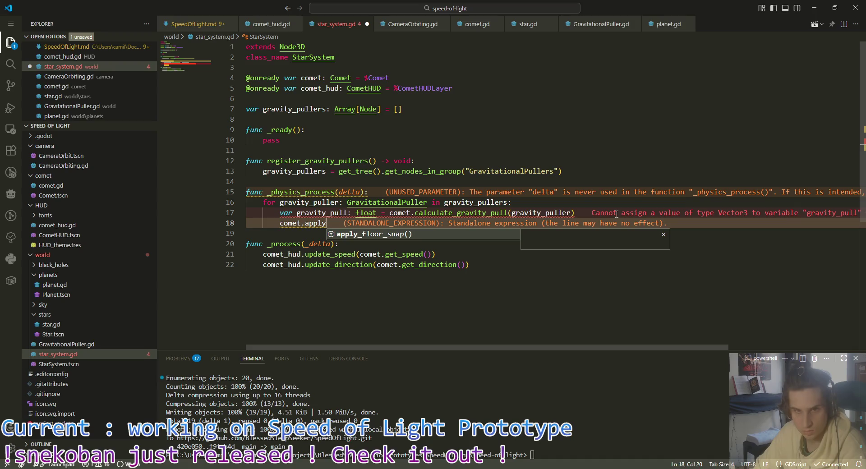
pyautogui.write('_pull(')
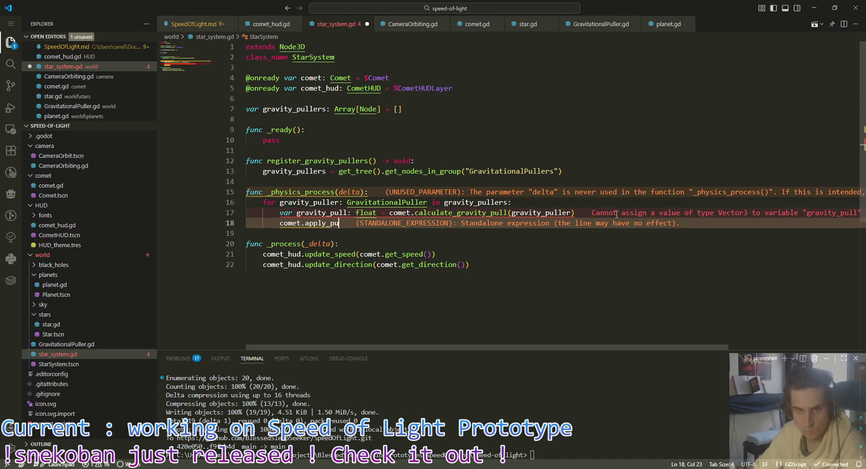
pyautogui.write('gravity_pull)')
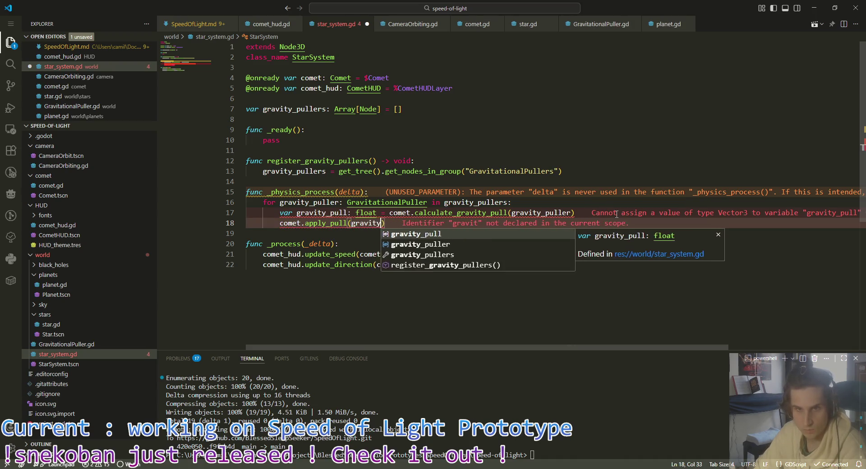
pyautogui.hotkey('ctrl', 's')
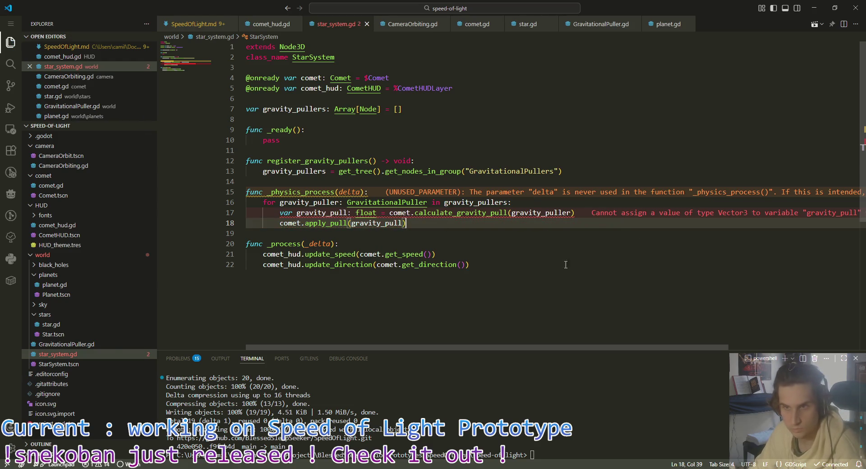
# Step: Change gravity_pull's type to Vector3 and save star_system.gd
pyautogui.moveTo(462, 348)
pyautogui.mouseDown()
pyautogui.moveTo(588, 339)
pyautogui.moveTo(297, 296)
pyautogui.mouseUp()
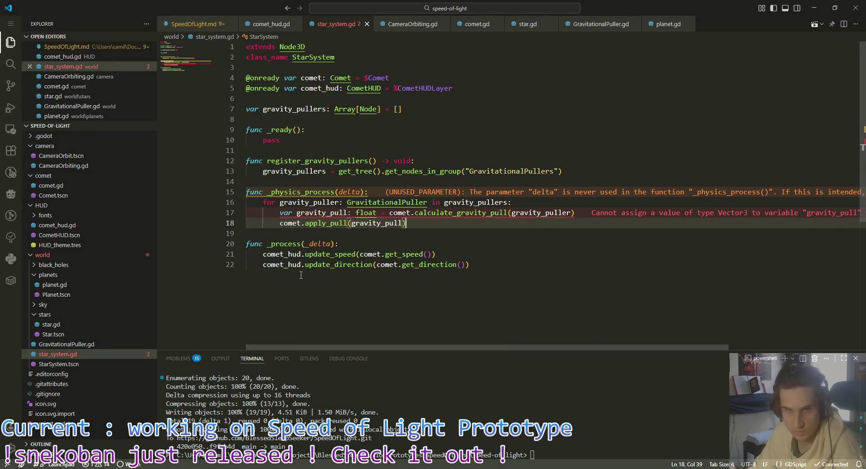
pyautogui.doubleClick(366, 212)
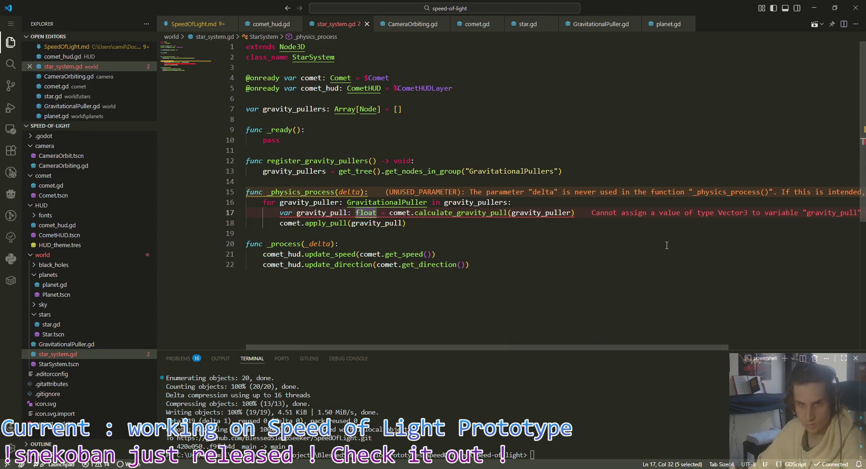
pyautogui.write('Vector3')
pyautogui.press('Return')
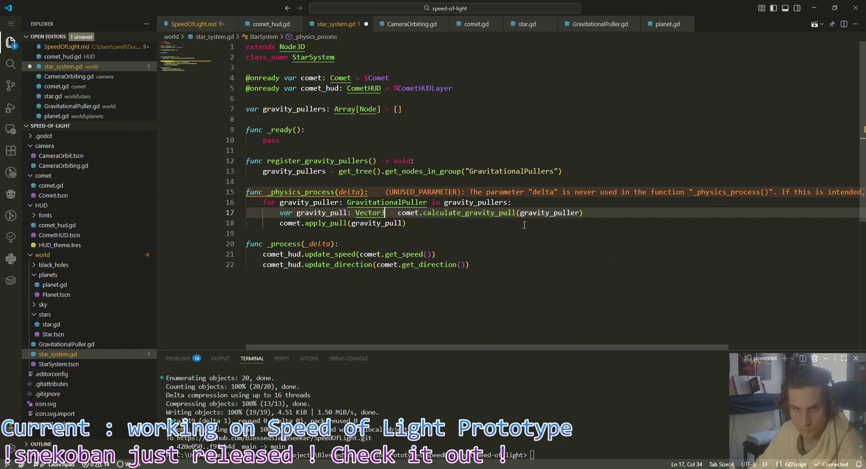
pyautogui.hotkey('ctrl', 's')
pyautogui.doubleClick(325, 223)
pyautogui.hotkey('ctrl', 'c')
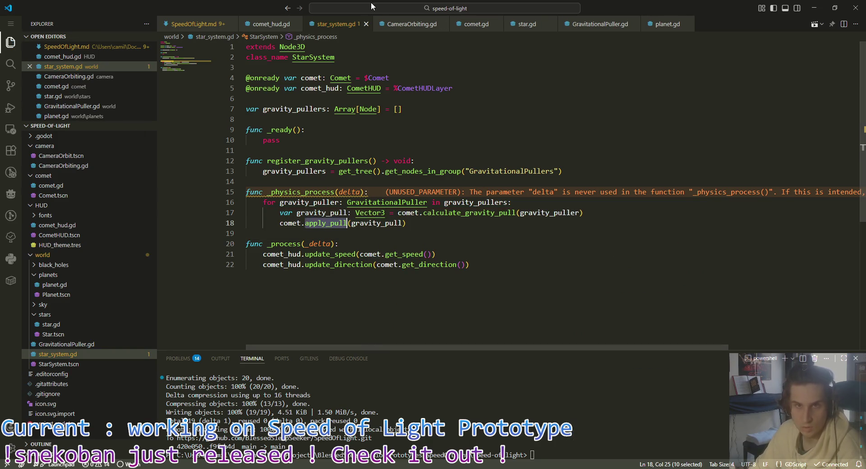
pyautogui.click(484, 24)
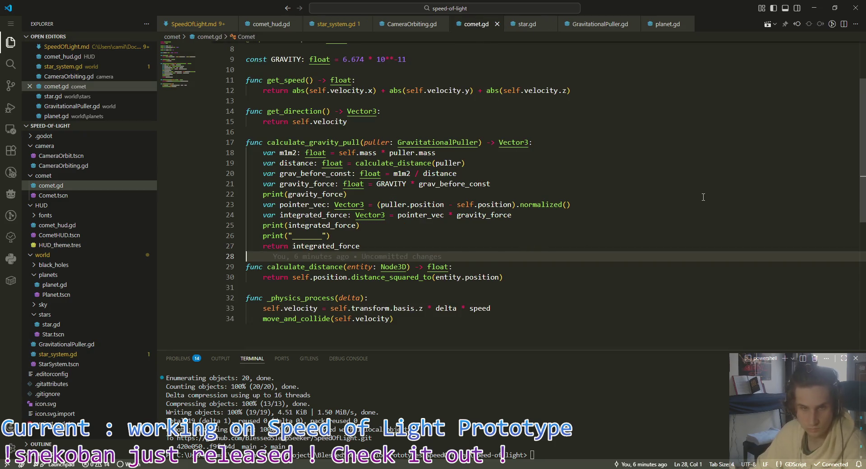
# Step: Declare func apply_pull(gravity_pull: Vector3) -> void below calculate_distance in comet.gd
pyautogui.press('Down')
pyautogui.press('Down')
pyautogui.press('Down')
pyautogui.press('Return')
pyautogui.press('Return')
pyautogui.press('Up')
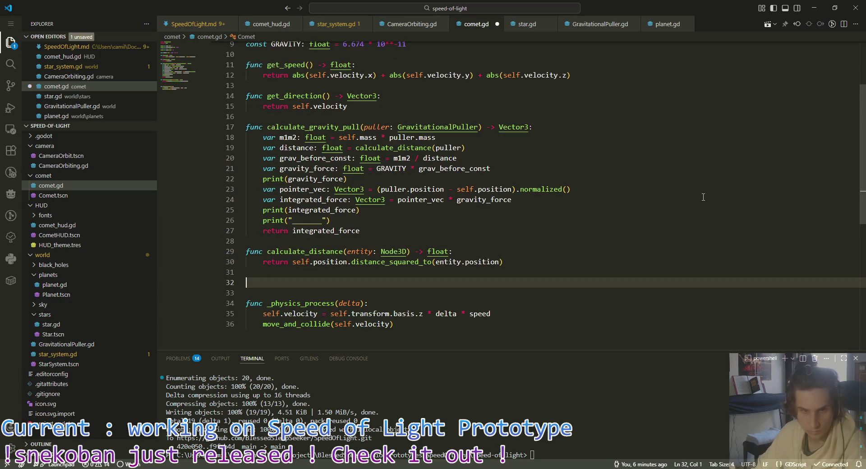
pyautogui.write('func')
pyautogui.hotkey('ctrl', 'v')
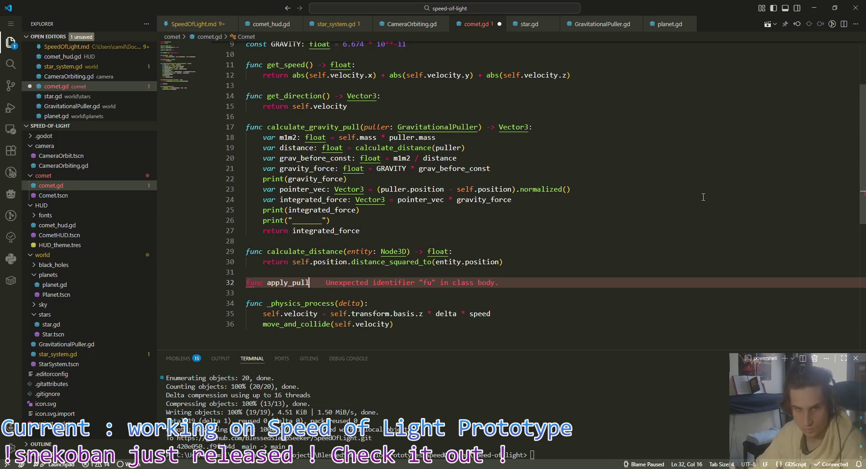
pyautogui.write('()) -> void:')
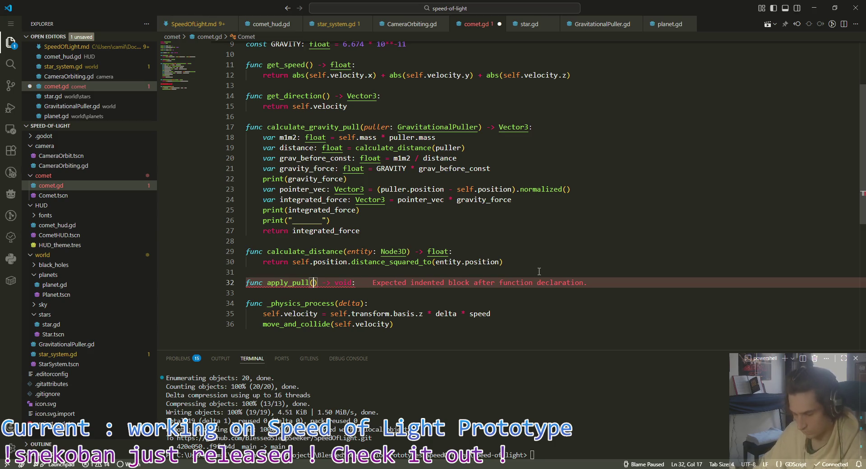
pyautogui.write('gravity_pull: F')
pyautogui.press('BackSpace')
pyautogui.write('Veco')
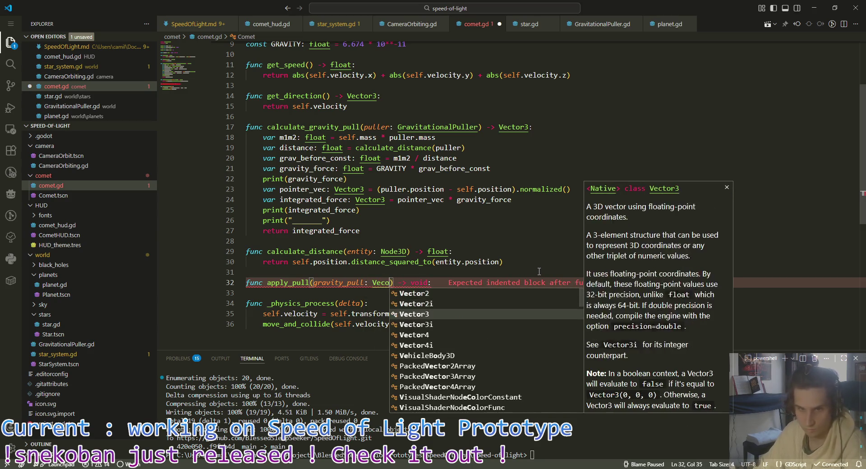
pyautogui.press('Return')
pyautogui.press('Return')
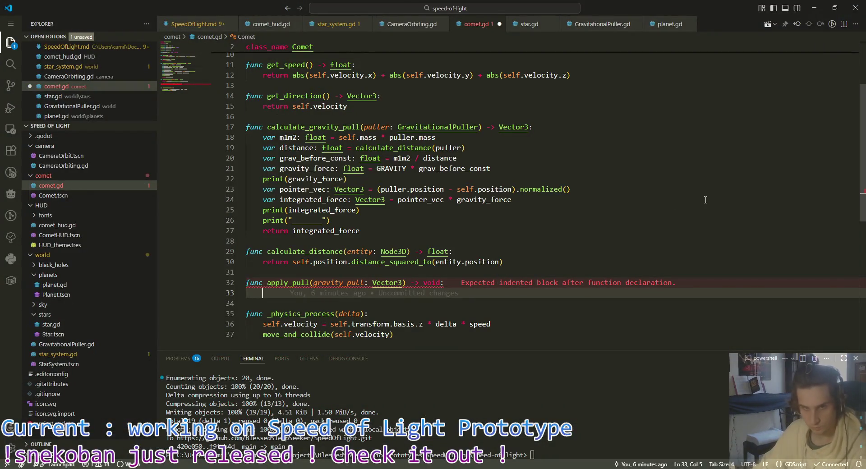
# Step: Give apply_pull the body self.velocity += gravity_pull and save comet.gd
pyautogui.write('self.velocity += ')
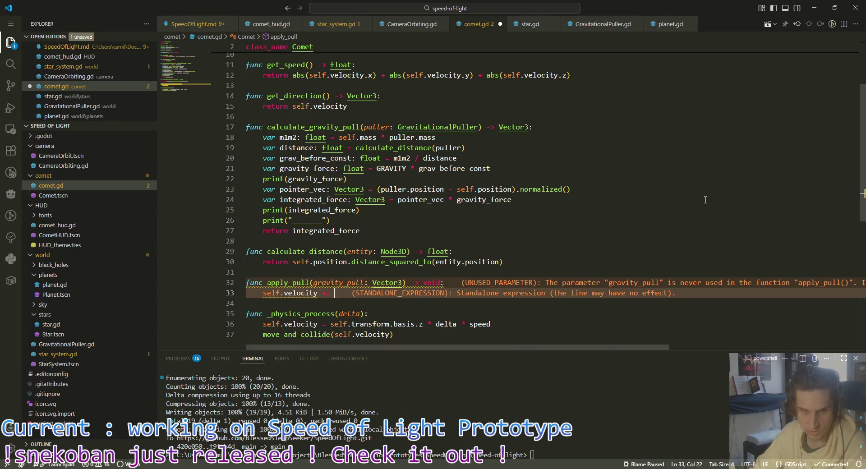
pyautogui.write('gravi')
pyautogui.press('Tab')
pyautogui.hotkey('ctrl', 's')
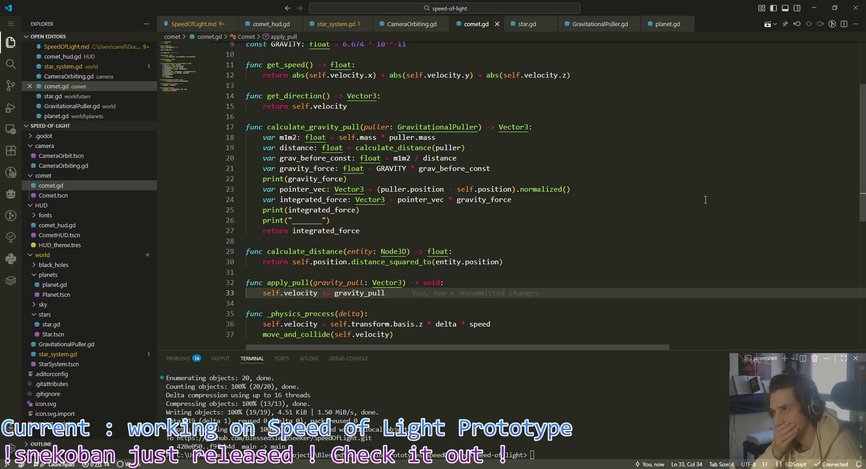
pyautogui.press('Up')
pyautogui.press('Up')
pyautogui.press('Up')
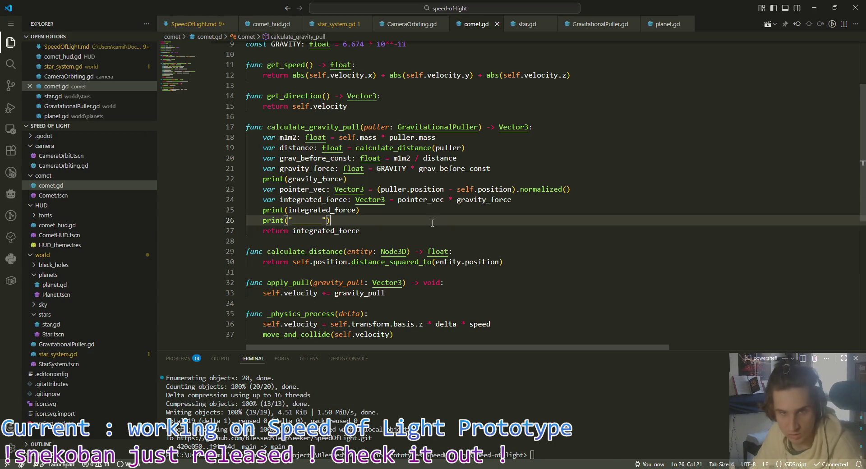
# Step: In star_system.gd, try replacing pass in _ready with gravity_pullers, then undo it
pyautogui.click(337, 24)
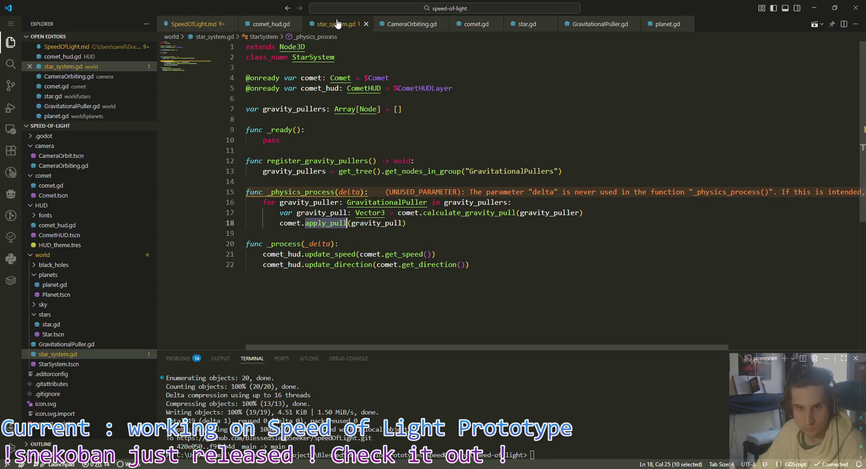
pyautogui.click(312, 171)
pyautogui.doubleClick(311, 171)
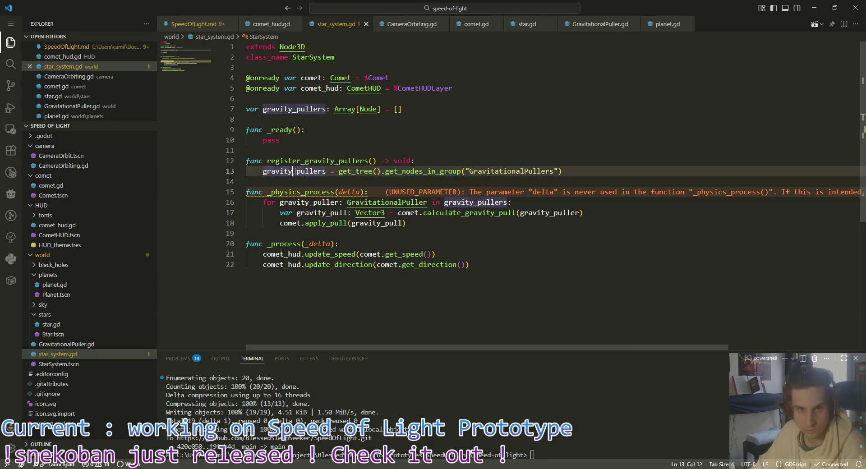
pyautogui.hotkey('ctrl', 'c')
pyautogui.doubleClick(271, 140)
pyautogui.hotkey('ctrl', 'v')
pyautogui.click(335, 130)
pyautogui.hotkey('ctrl', 'z')
# Step: Replace pass in _ready with a call to register_gravity_pullers()
pyautogui.doubleClick(320, 160)
pyautogui.hotkey('ctrl', 'c')
pyautogui.doubleClick(271, 140)
pyautogui.hotkey('ctrl', 'v')
pyautogui.write('()')
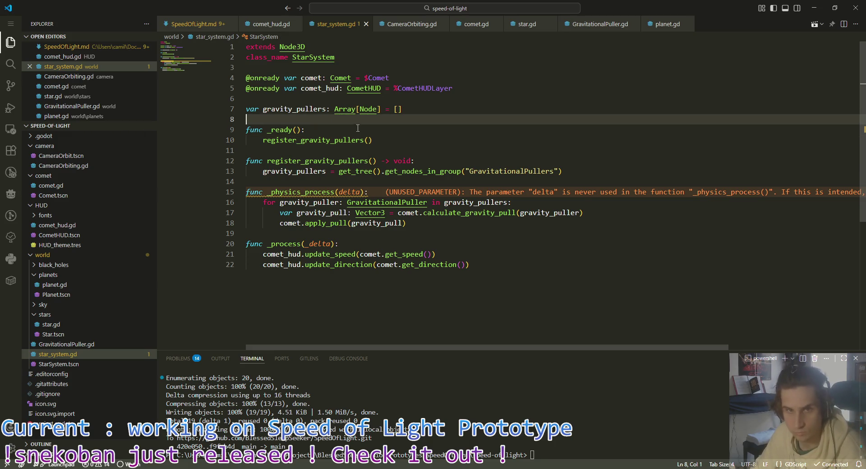
pyautogui.click(377, 119)
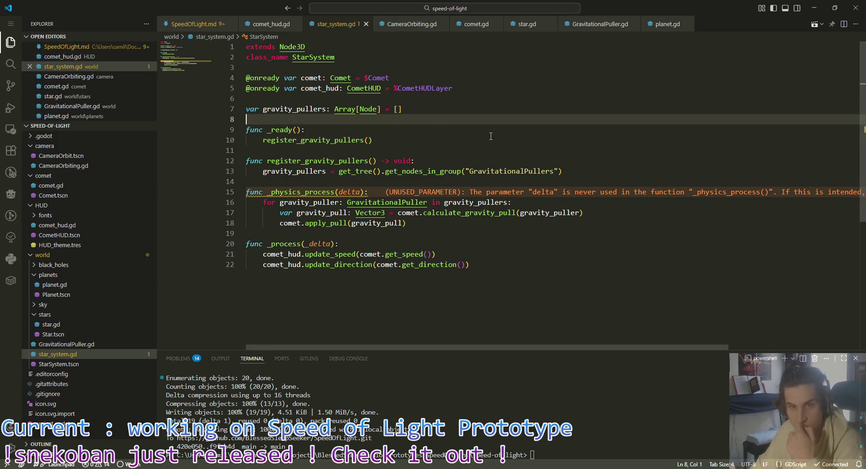
pyautogui.hotkey('alt', 'Tab')
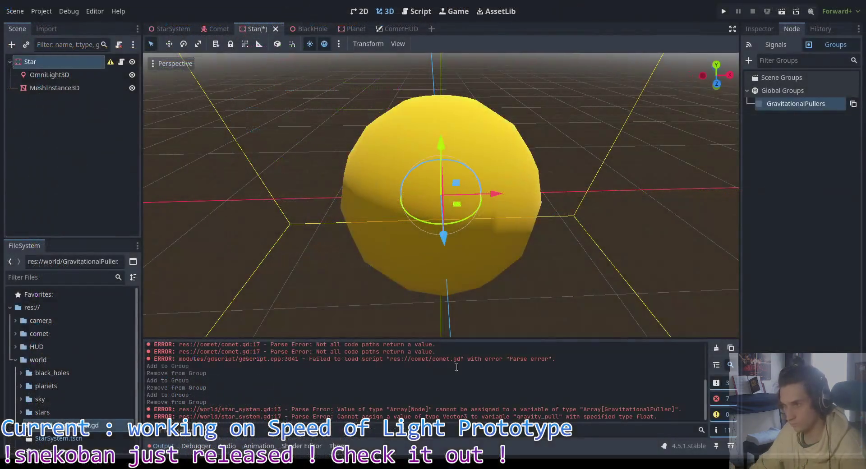
# Step: Comment out the self.velocity line in comet.gd's _physics_process
pyautogui.hotkey('alt', 'Tab')
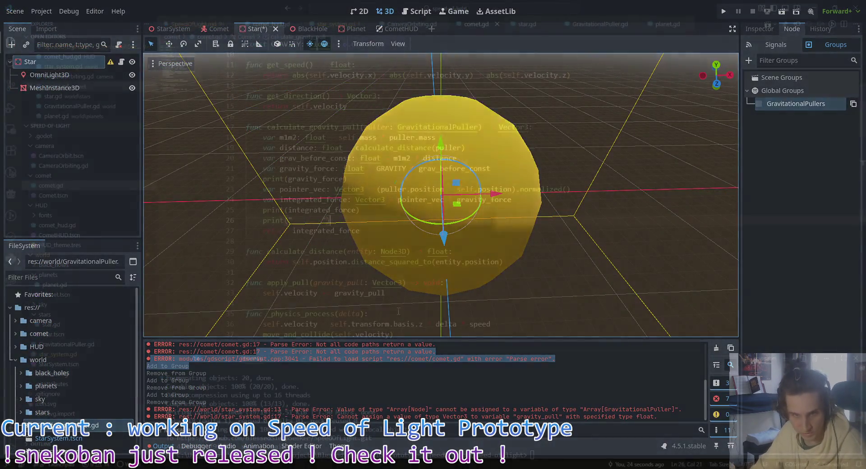
pyautogui.scroll(1, 460, 269)
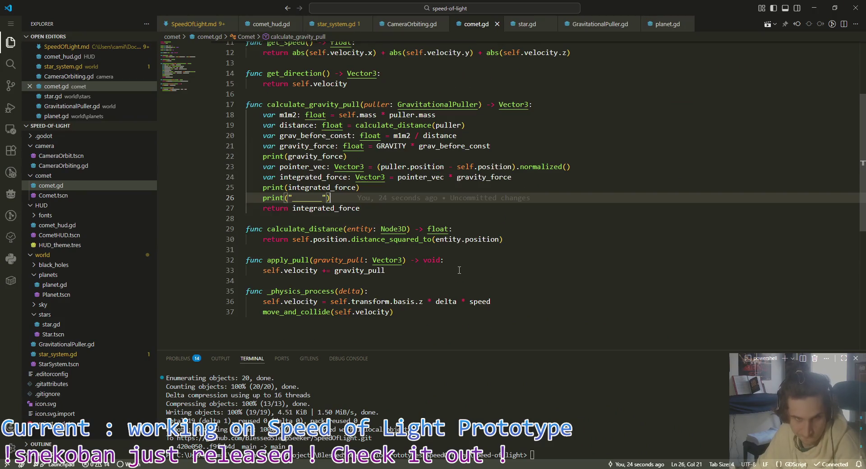
pyautogui.click(264, 302)
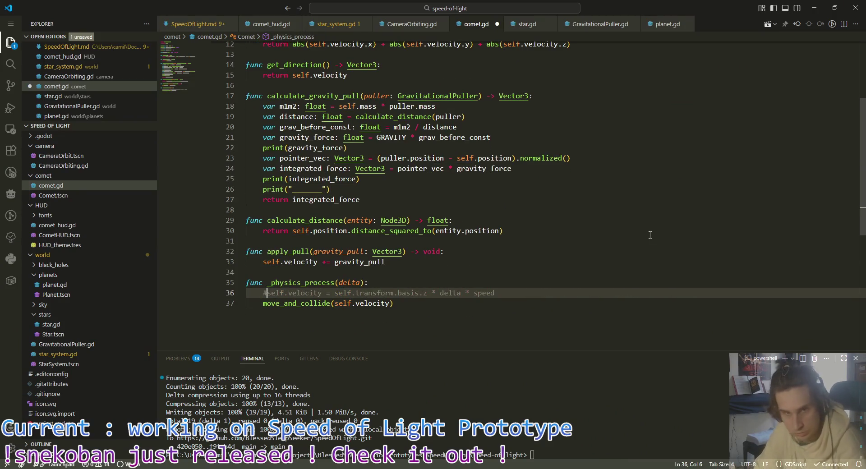
pyautogui.hotkey('ctrl', '/')
# Step: Run the game in Godot, restart it, read the gravity output, then stop it
pyautogui.hotkey('alt', 'Tab')
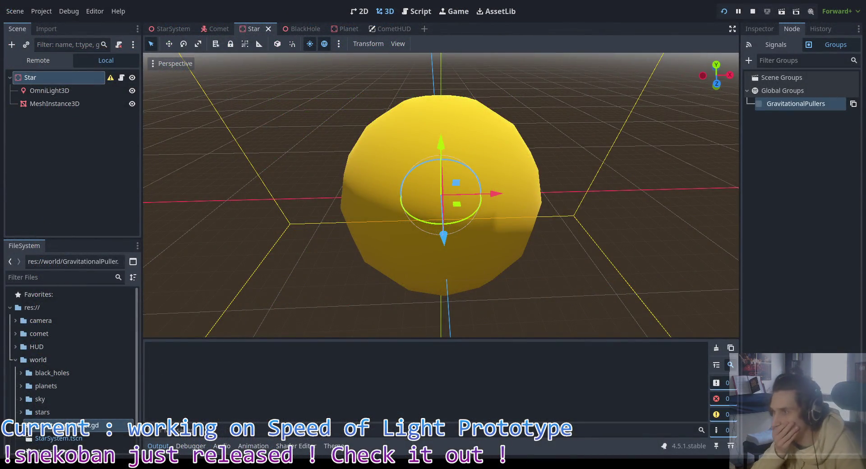
pyautogui.press('F5')
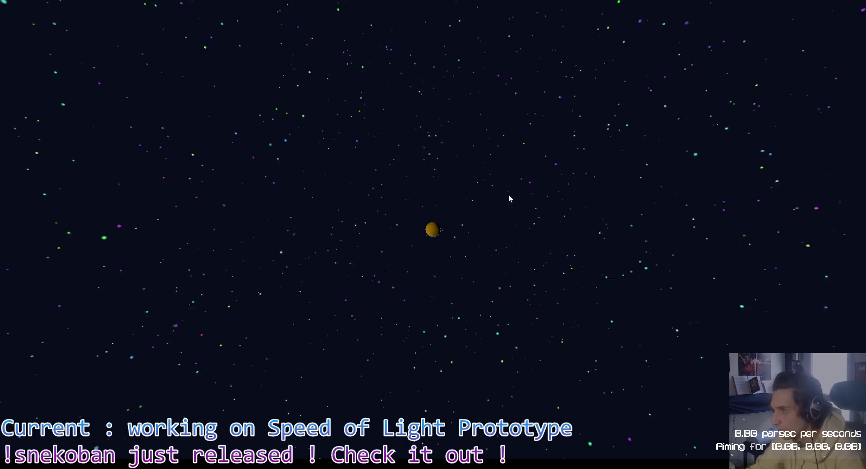
pyautogui.hotkey('alt', 'Tab')
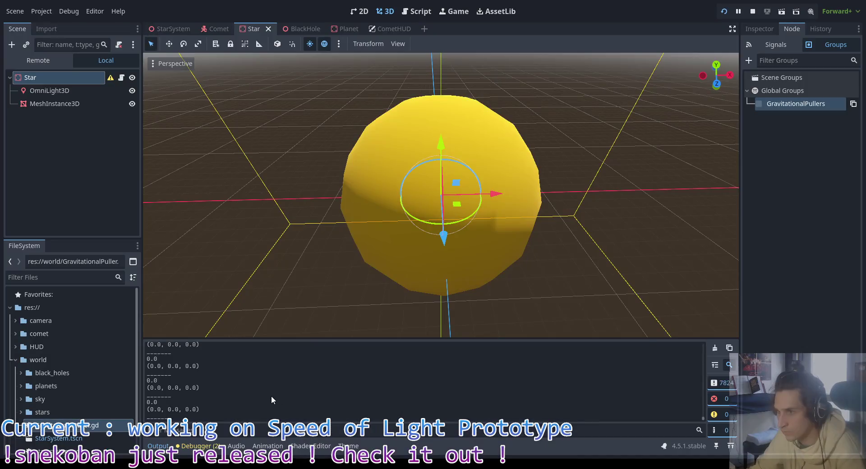
pyautogui.press('F5')
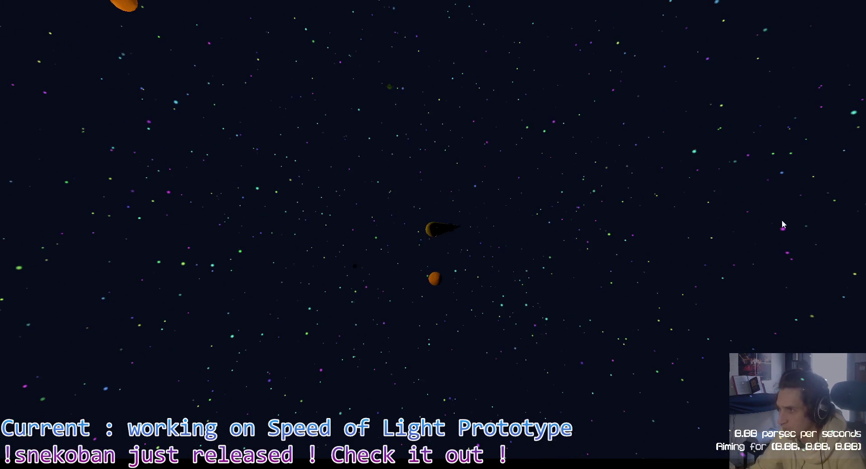
pyautogui.hotkey('alt', 'Tab')
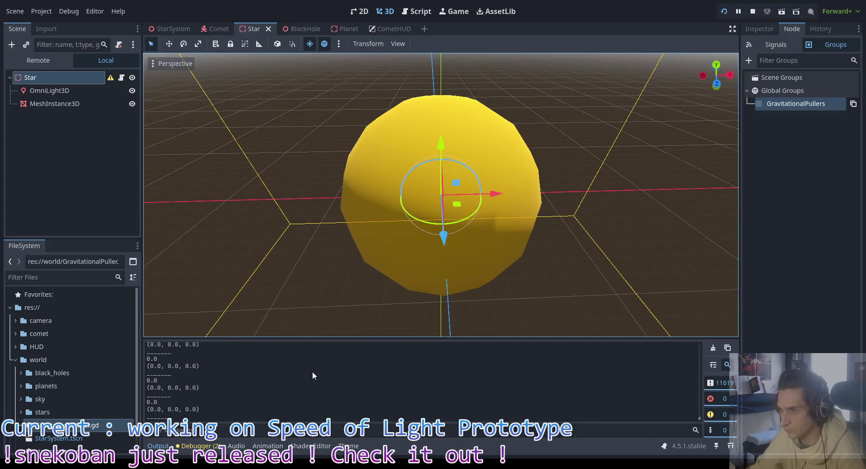
pyautogui.hotkey('alt', 'Tab')
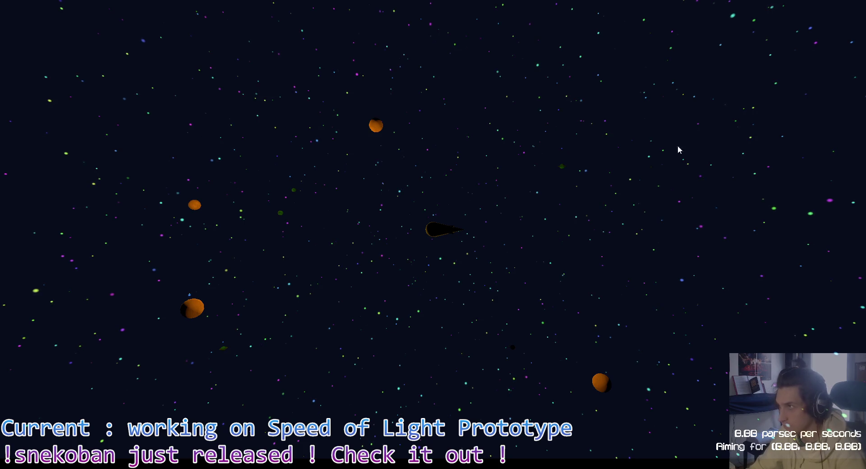
pyautogui.press('F8')
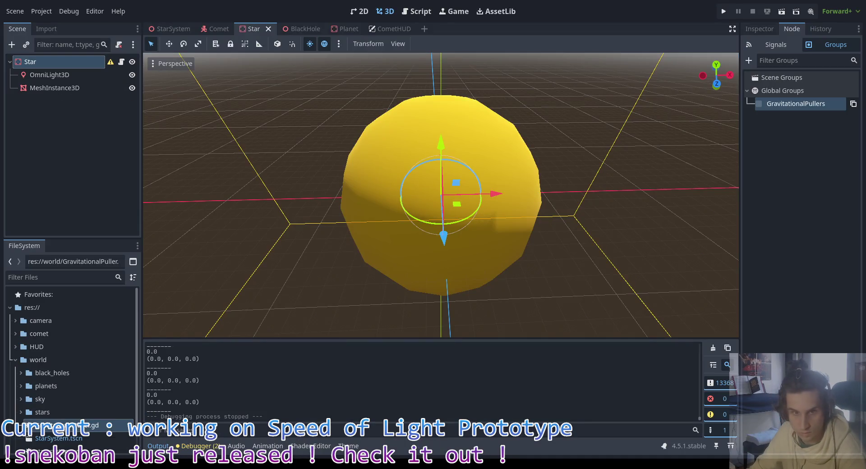
# Step: Add labelled mass and distance prints: print("distance: %f" % distance) below the distance line
pyautogui.hotkey('alt', 'Tab')
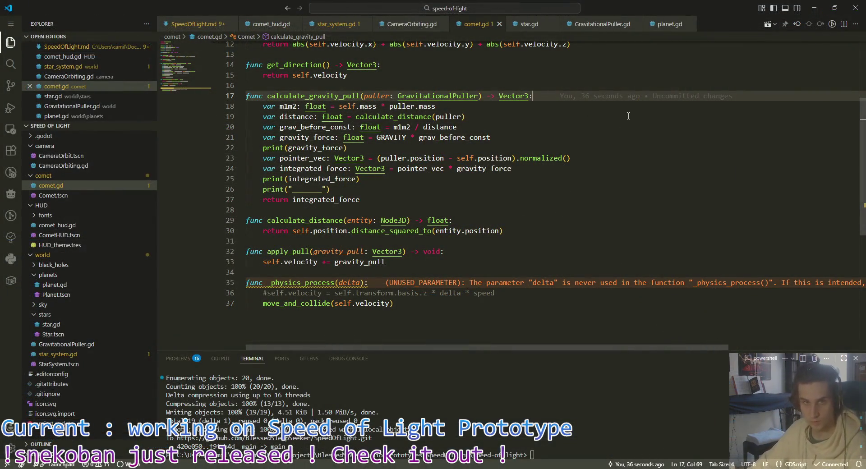
pyautogui.press('Down')
pyautogui.press('Return')
pyautogui.write('print')
pyautogui.write('("mass')
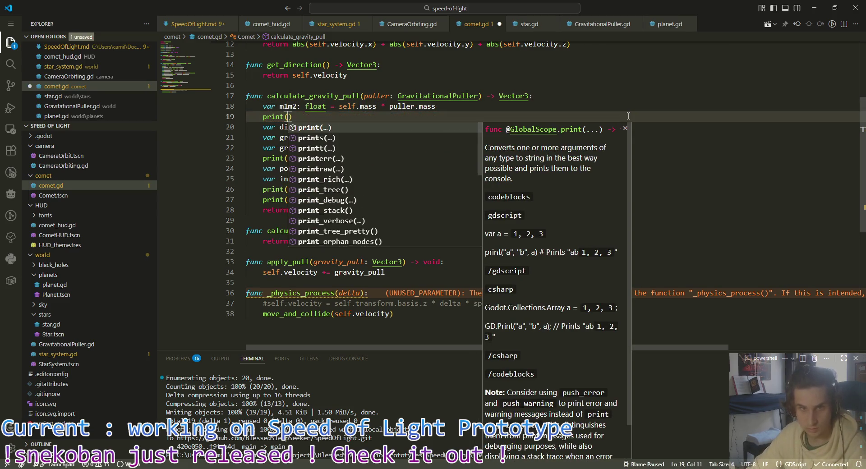
pyautogui.write('": %f" "')
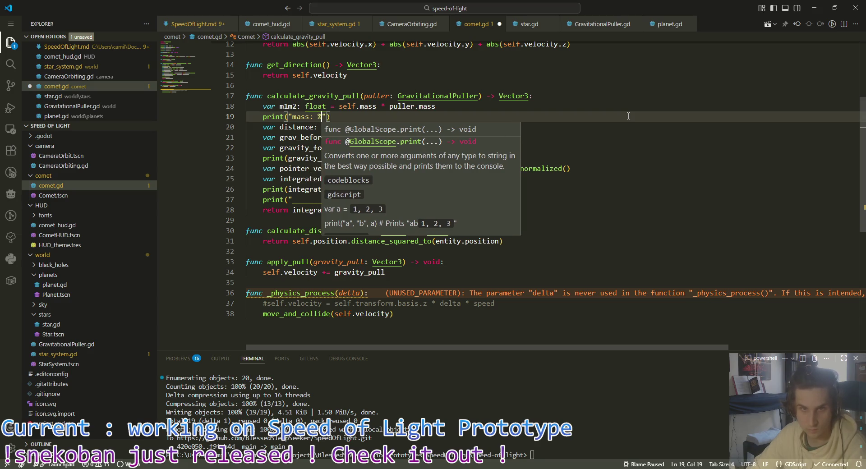
pyautogui.write('% m1m2')
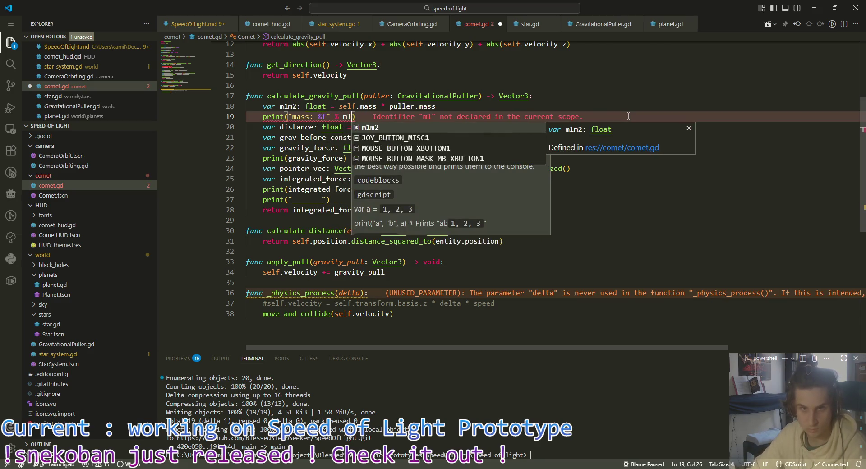
pyautogui.click(297, 126)
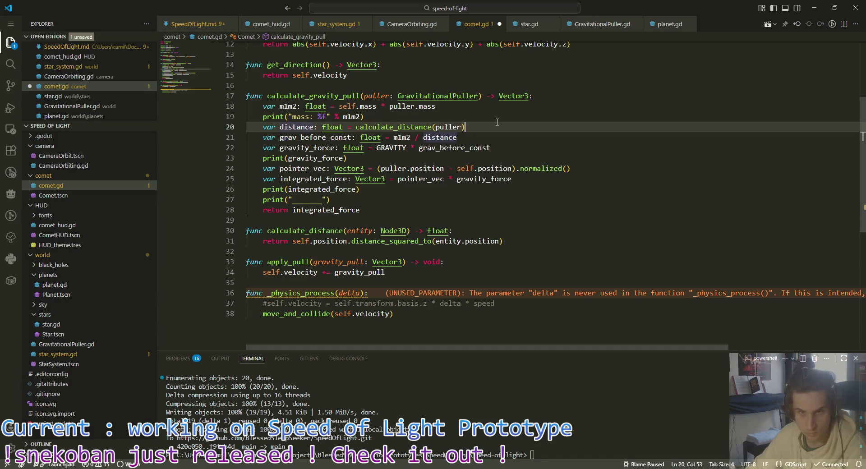
pyautogui.press('Return')
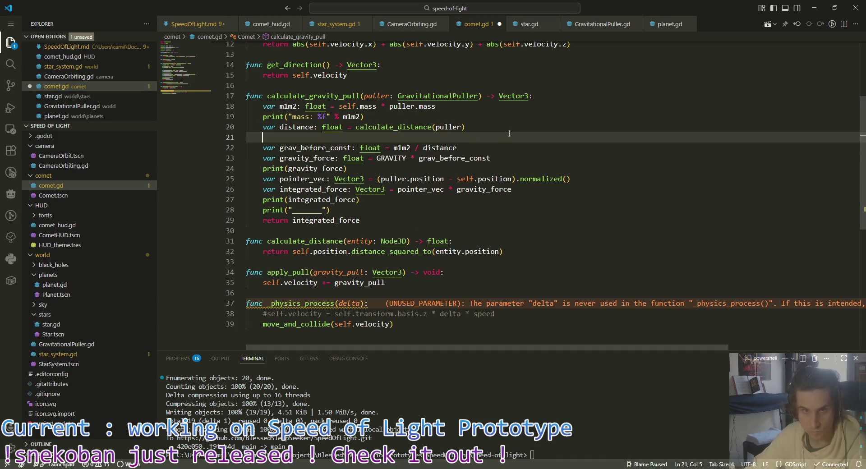
pyautogui.write('print("dis')
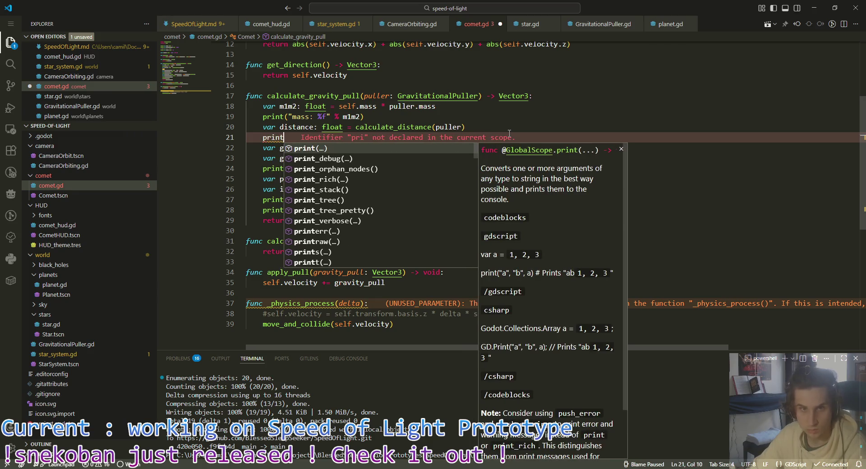
pyautogui.write('tance: ')
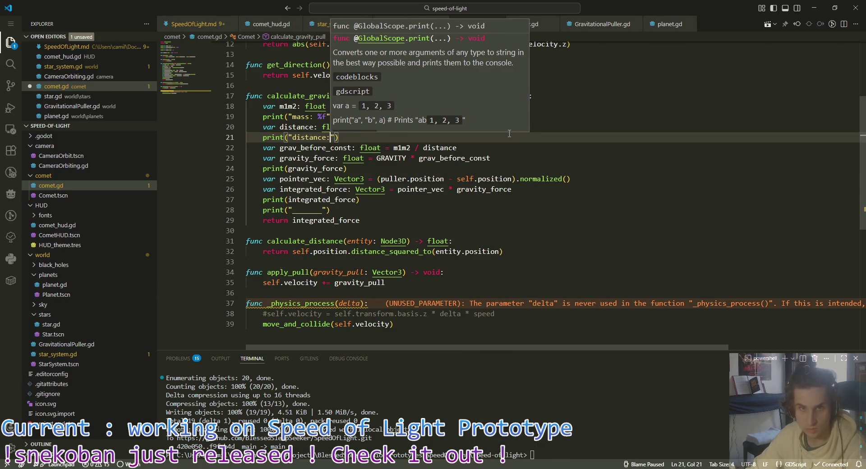
pyautogui.write('%f" ')
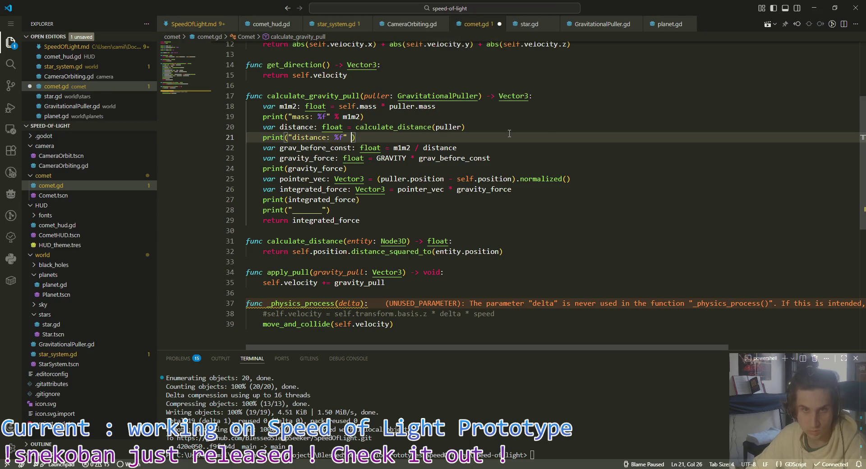
pyautogui.write('% dist')
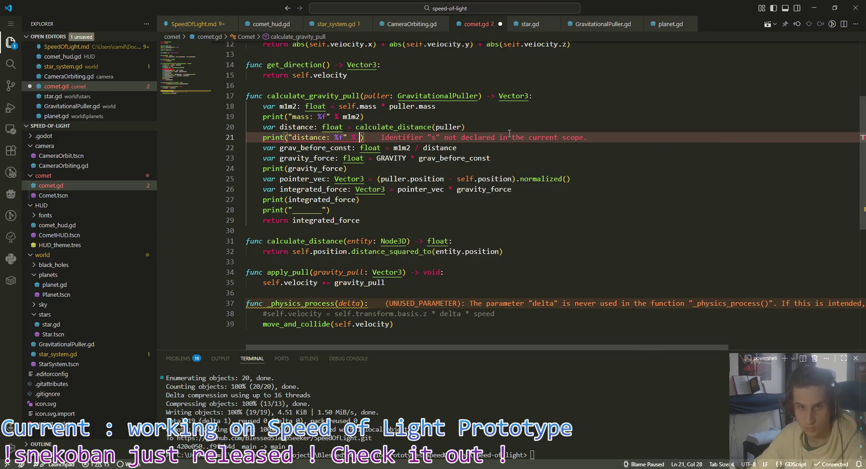
pyautogui.press('Tab')
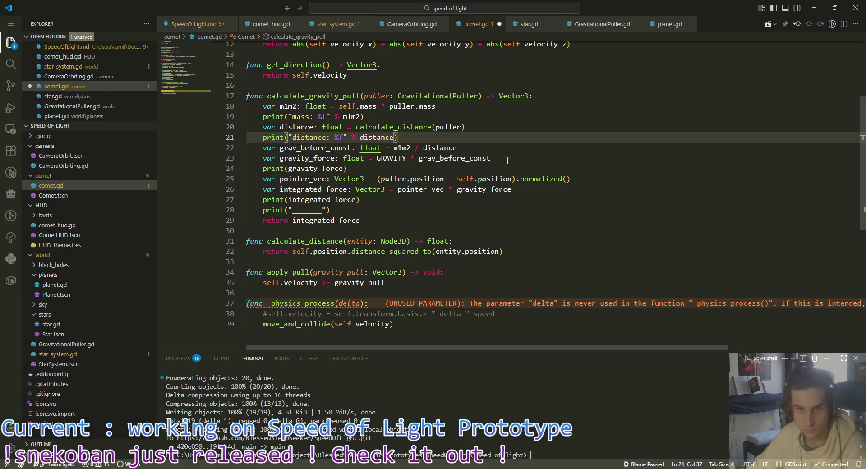
# Step: Add print("grav_before_const: %f" % grav_before_const) below the grav_before_const line
pyautogui.click(466, 149)
pyautogui.press('Return')
pyautogui.write('print("grav')
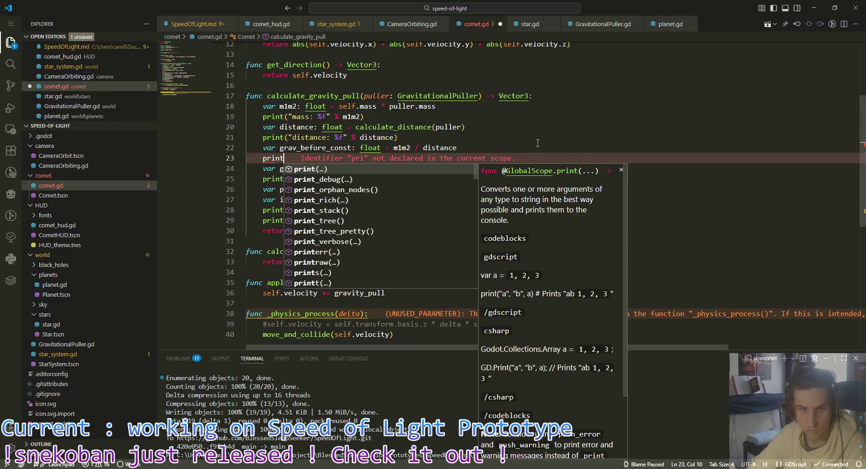
pyautogui.write('fore_cons')
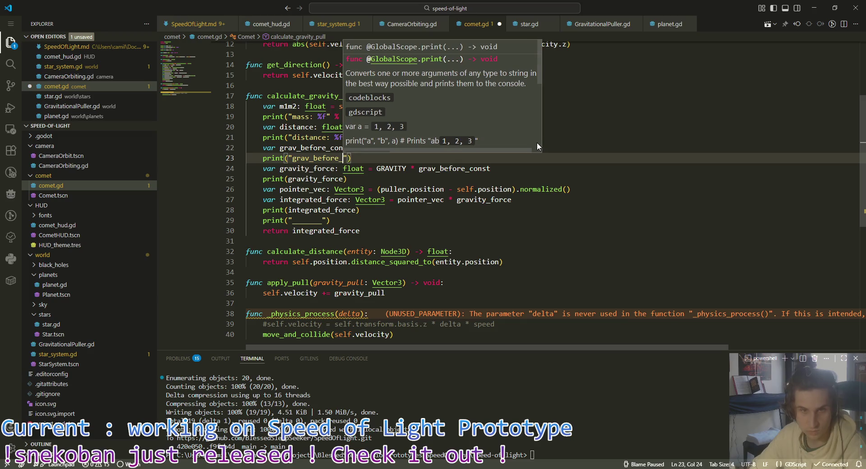
pyautogui.write('t')
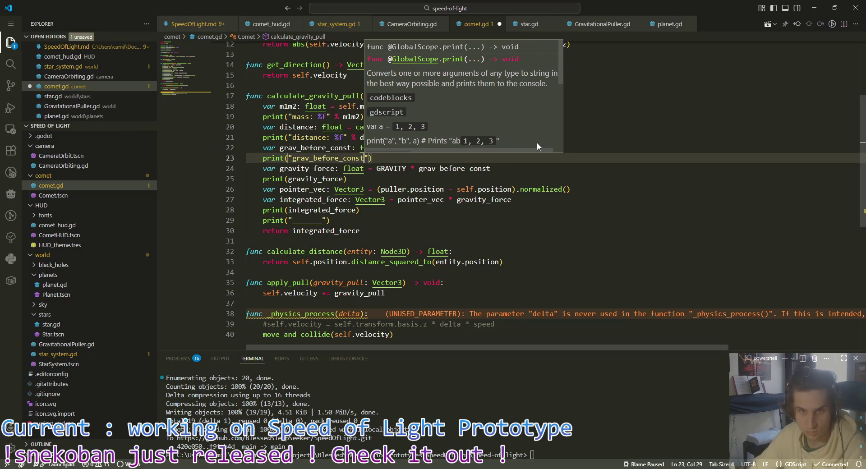
pyautogui.press('BackSpace')
pyautogui.write(': %f')
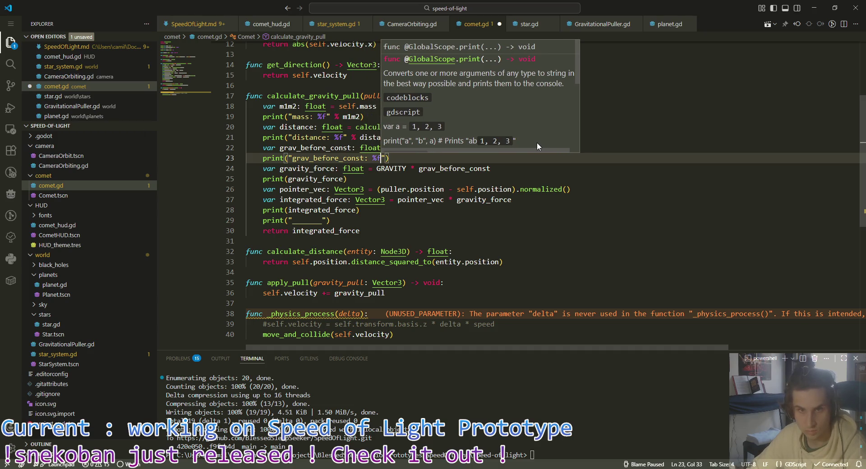
pyautogui.press('Right')
pyautogui.write('% ')
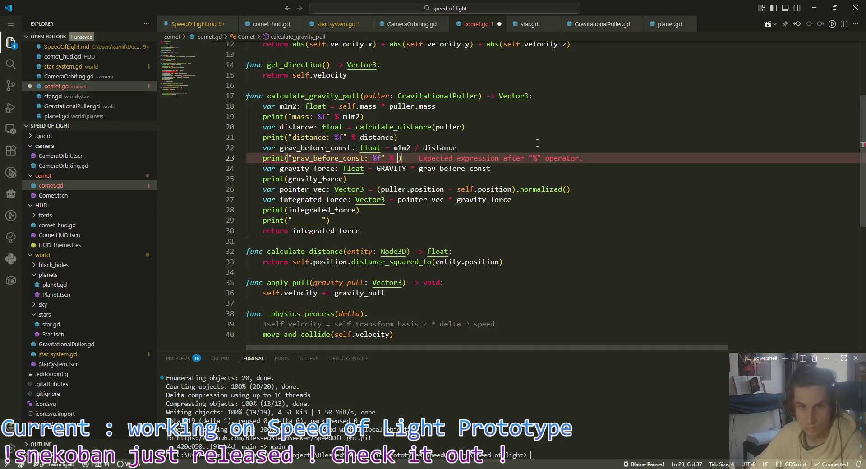
pyautogui.write('gravb')
pyautogui.press('Return')
pyautogui.press('End')
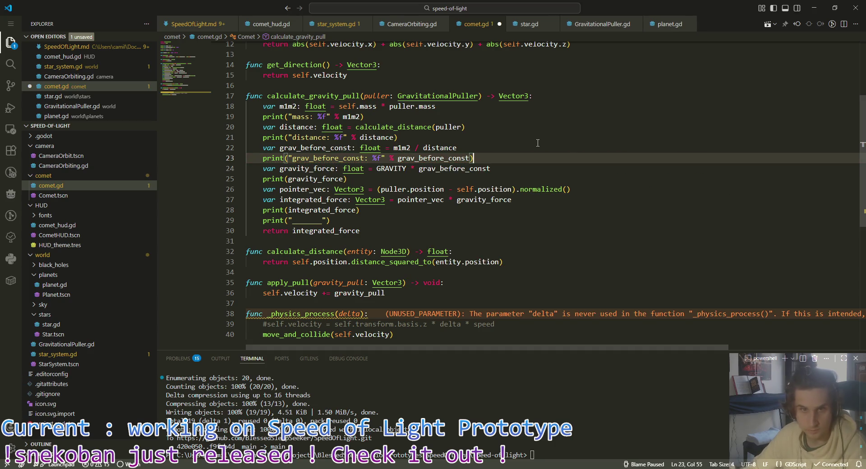
# Step: Save comet.gd and move to the integrated_force print line
pyautogui.click(482, 175)
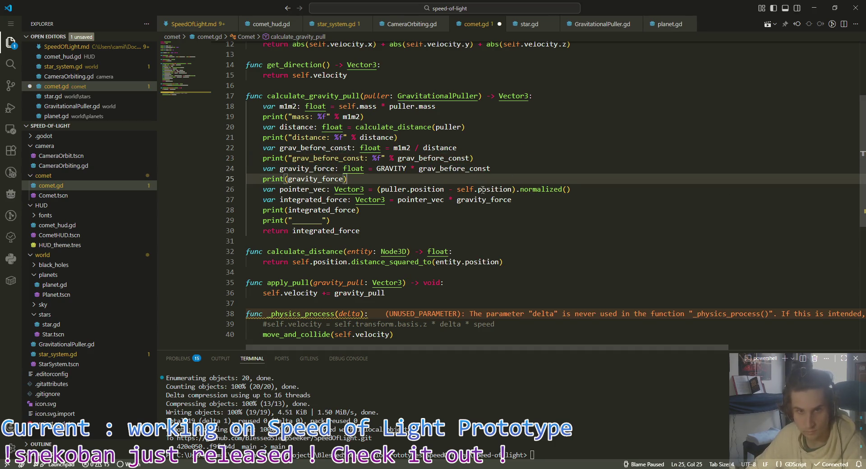
pyautogui.click(604, 192)
pyautogui.hotkey('ctrl', 's')
pyautogui.moveTo(611, 190)
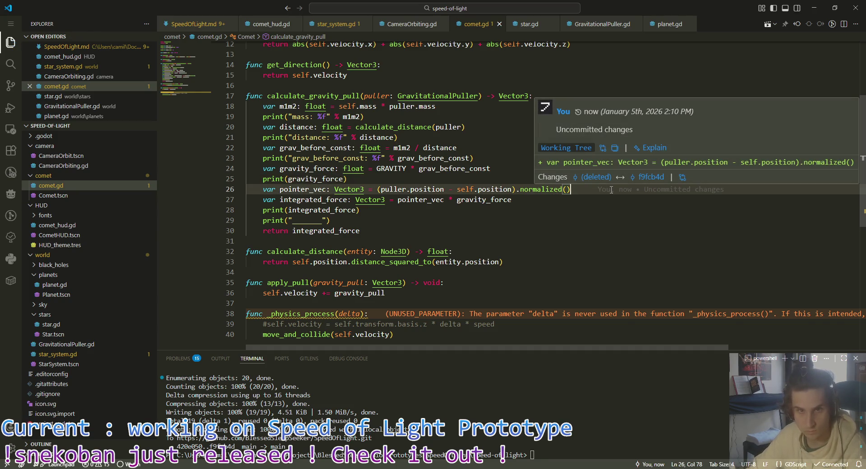
pyautogui.press('Up')
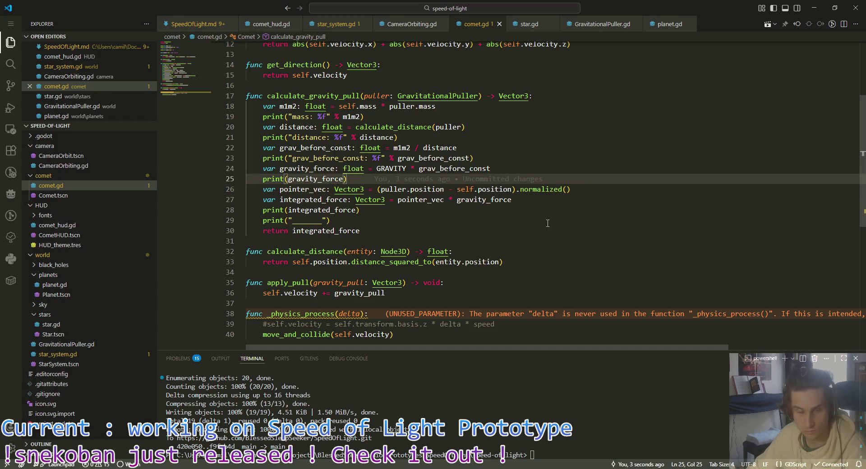
pyautogui.click(481, 210)
pyautogui.press('Up')
pyautogui.press('Up')
pyautogui.press('Up')
pyautogui.click(385, 206)
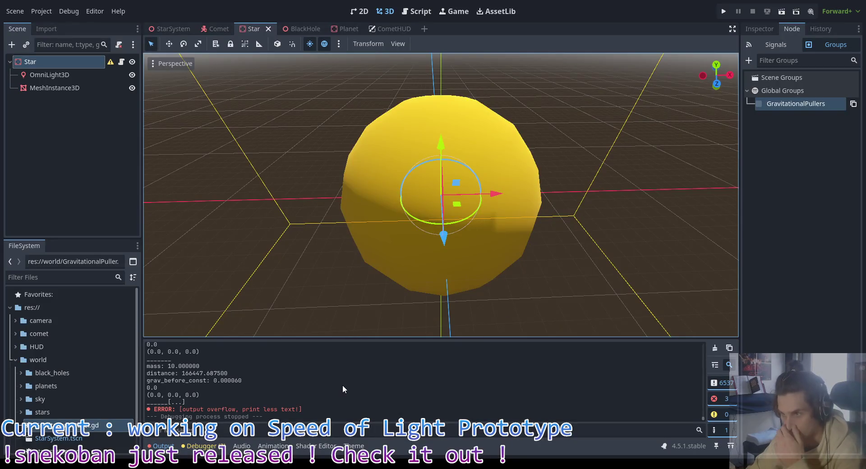
pyautogui.scroll(1, 282, 401)
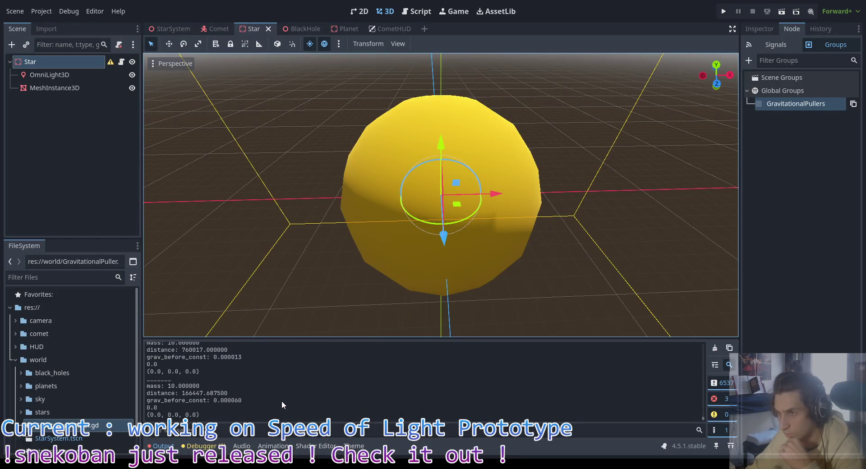
pyautogui.moveTo(156, 386); pyautogui.dragTo(189, 386)
pyautogui.doubleClick(185, 387)
pyautogui.click(180, 387)
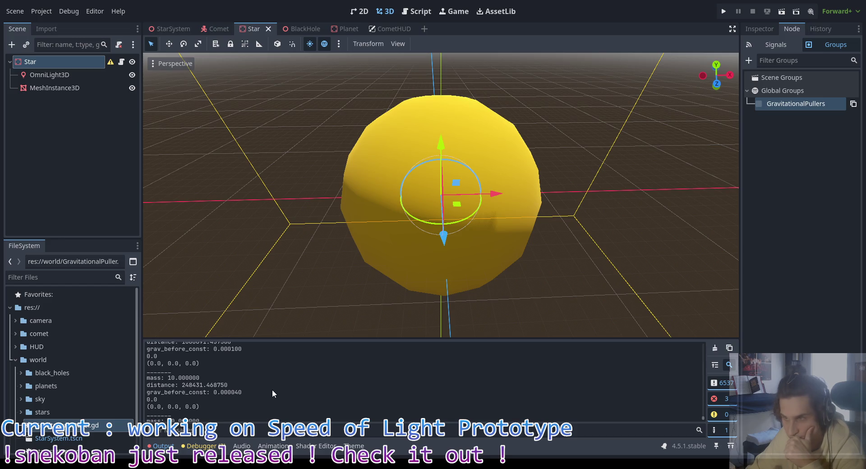
pyautogui.moveTo(239, 394)
pyautogui.mouseDown()
pyautogui.moveTo(214, 390)
pyautogui.moveTo(236, 394)
pyautogui.mouseUp()
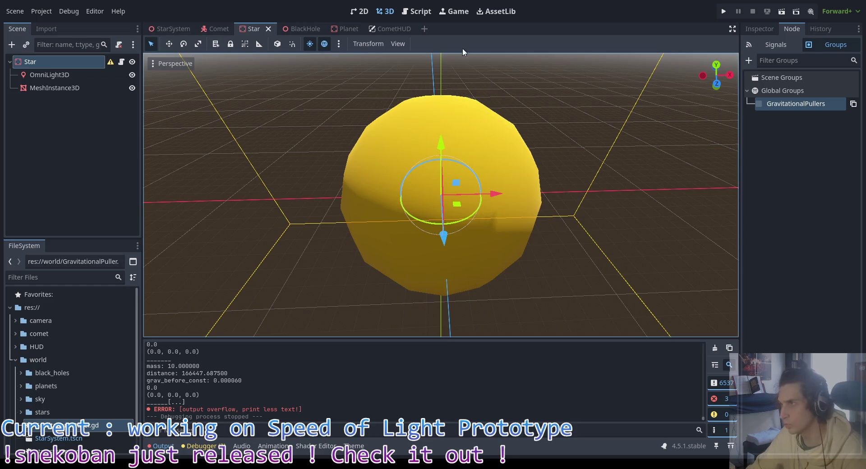
# Step: Set the Star's GravitationalPuller Mass to 192384700.0 in the Inspector
pyautogui.click(760, 29)
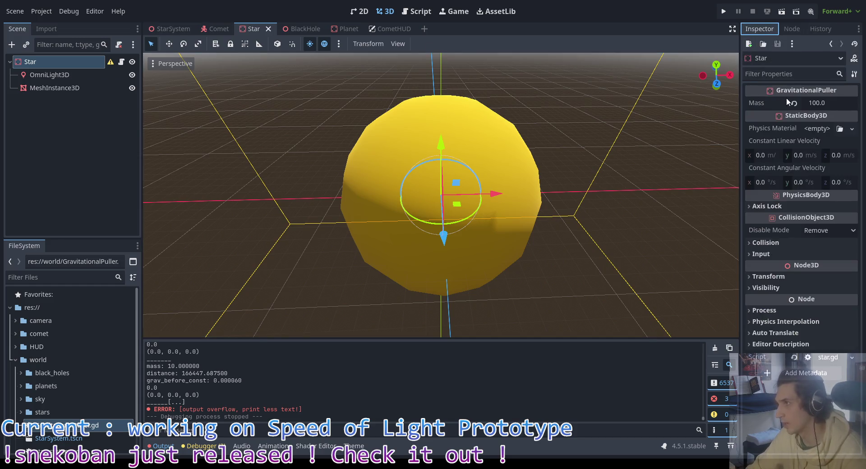
pyautogui.click(819, 104)
pyautogui.write('100.0')
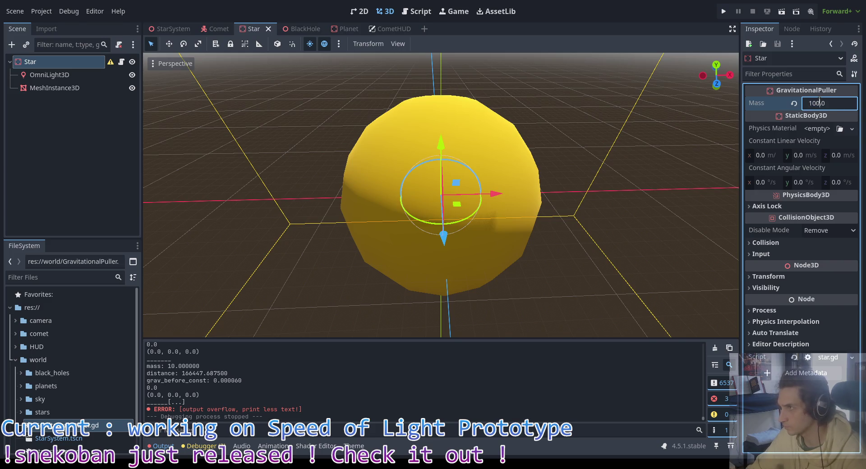
pyautogui.moveTo(584, 228); pyautogui.dragTo(570, 190)
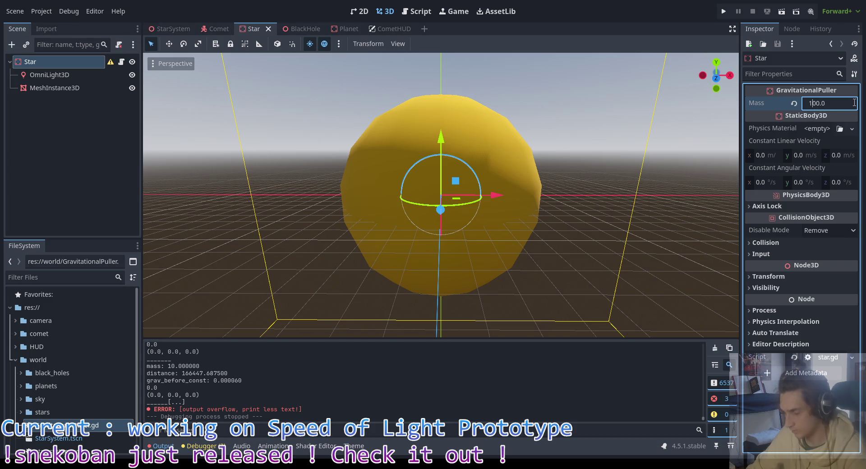
pyautogui.write('47')
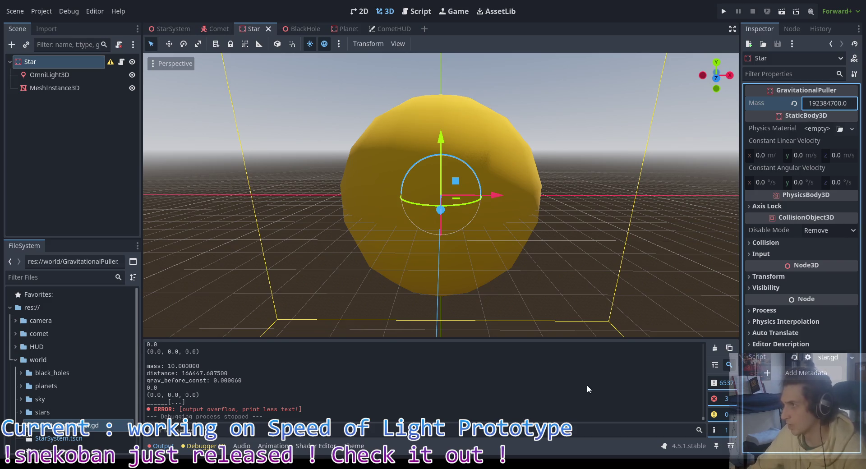
pyautogui.press('Return')
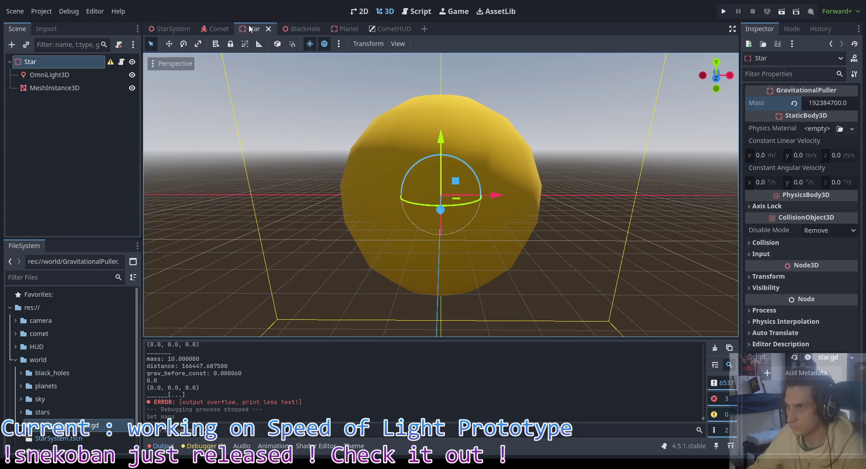
pyautogui.click(346, 29)
# Step: Set the Planet's Mass to 129380.0, run and stop the game, then review the printed gravity values
pyautogui.click(813, 103)
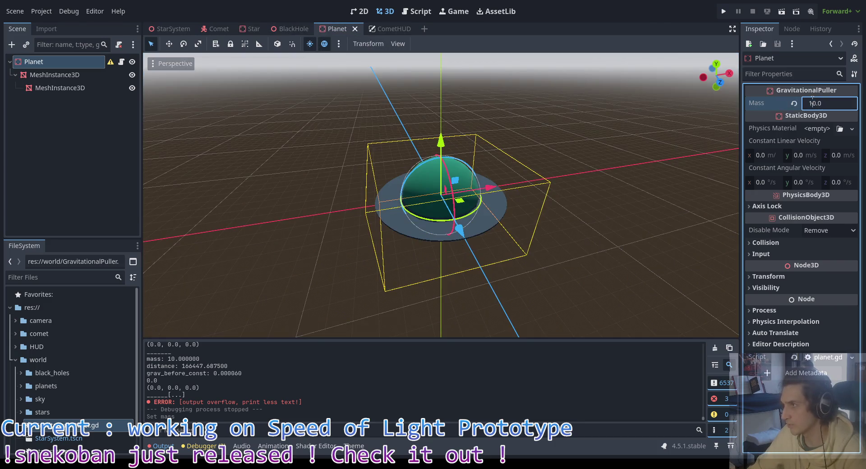
pyautogui.write('2938')
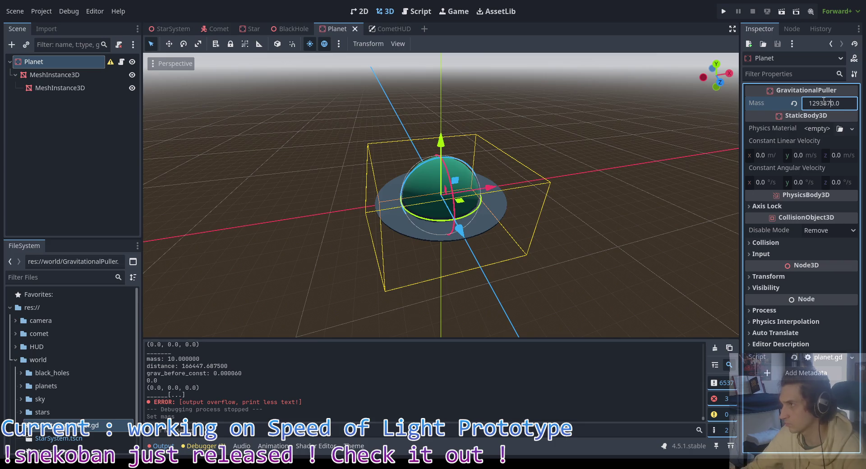
pyautogui.press('F5')
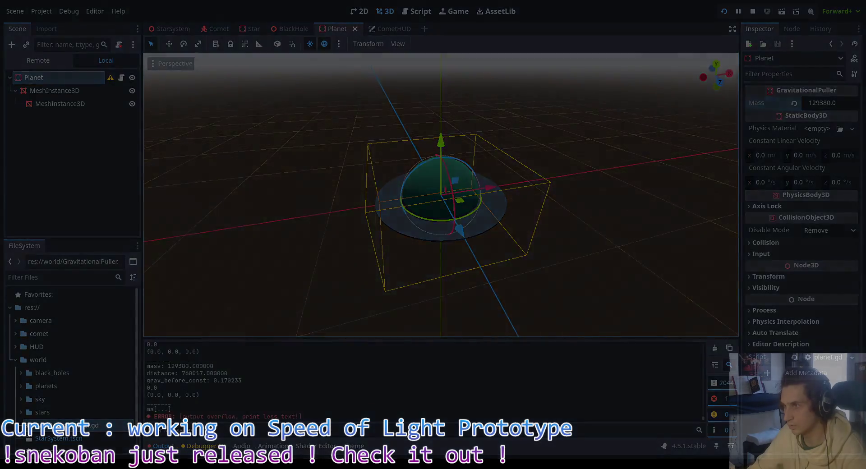
pyautogui.hotkey('alt', 'Tab')
pyautogui.press('F8')
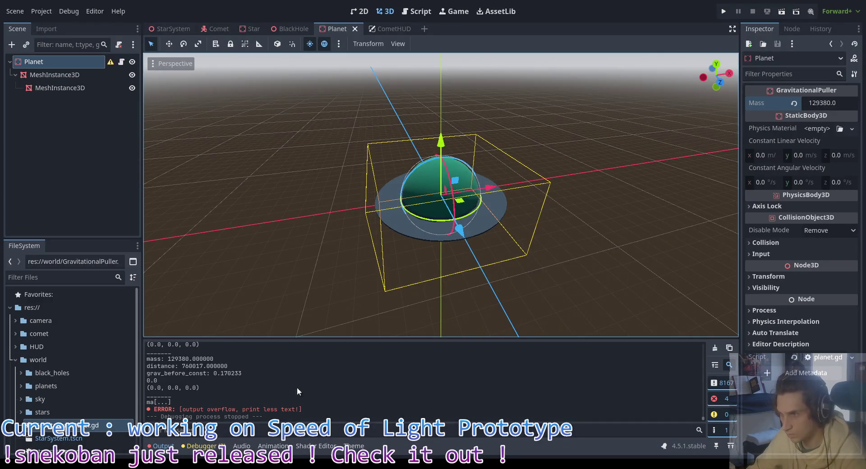
pyautogui.scroll(5, 272, 394)
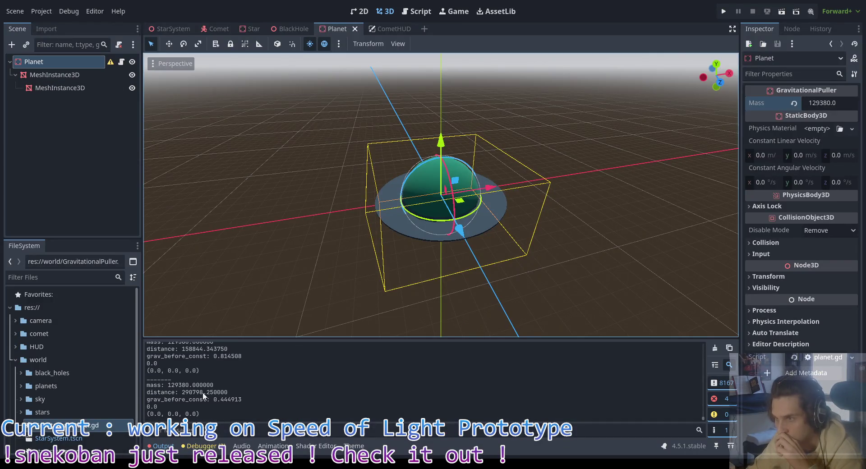
pyautogui.moveTo(154, 385); pyautogui.dragTo(178, 386)
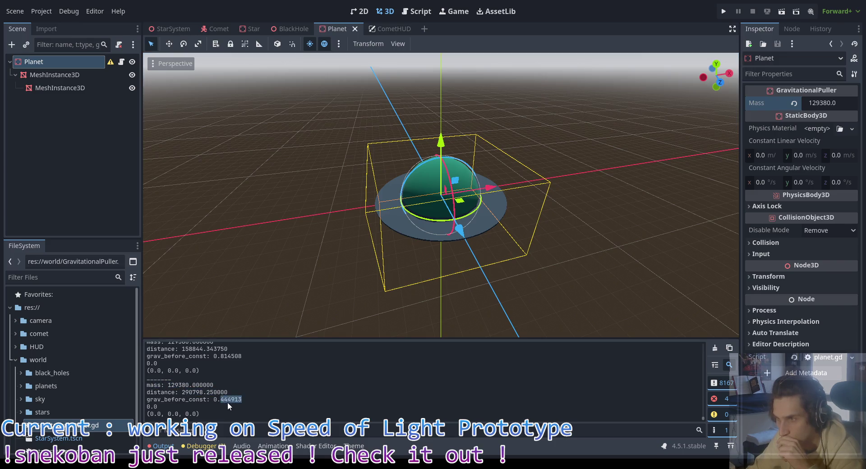
pyautogui.scroll(3, 257, 401)
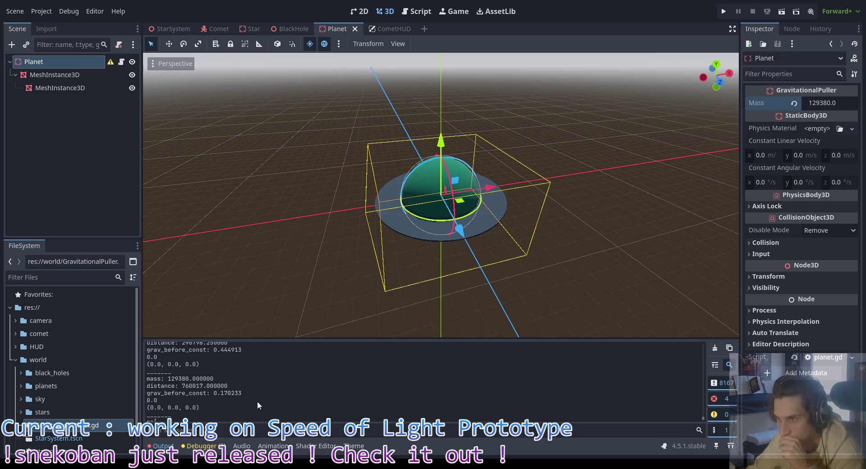
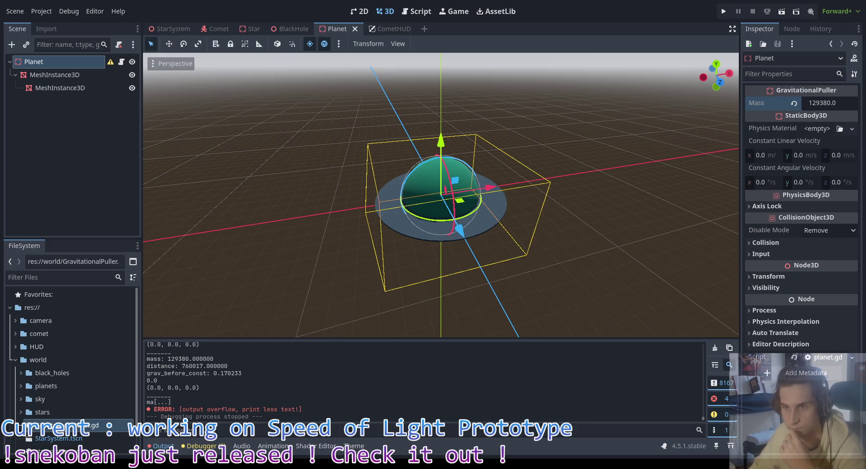
# Step: Bring up comet.gd in VS Code with the caret after the pointer_vec line (line 26)
pyautogui.hotkey('alt', 'Tab')
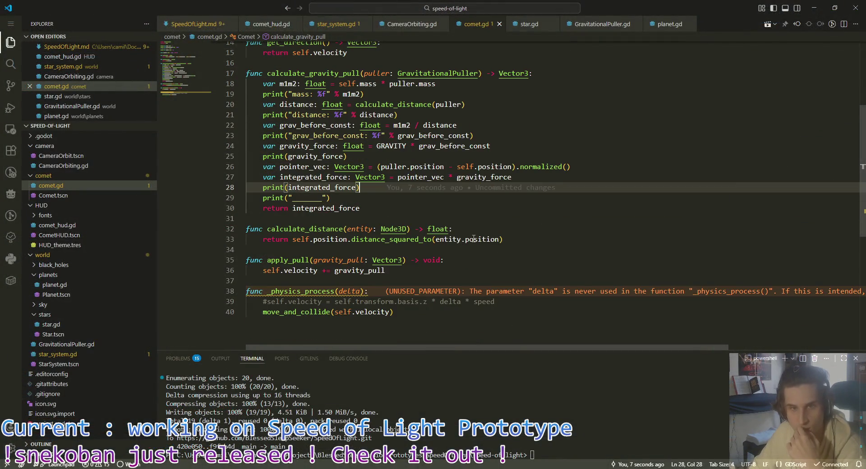
pyautogui.hotkey('alt', 'Tab')
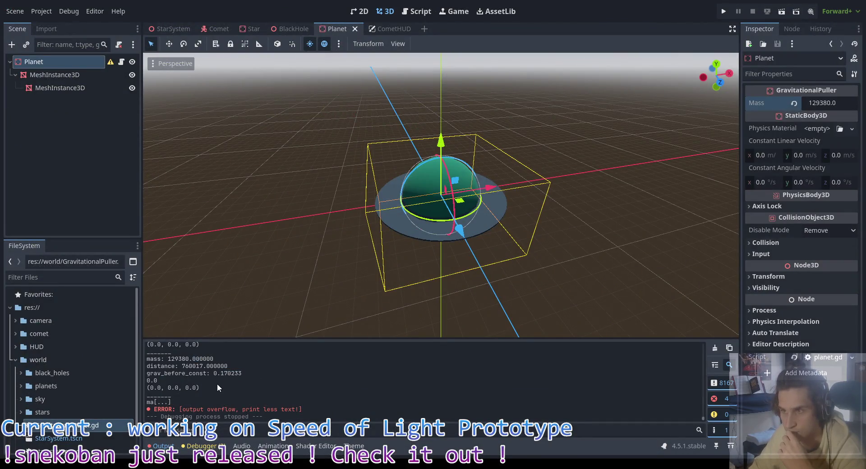
pyautogui.hotkey('alt', 'Tab')
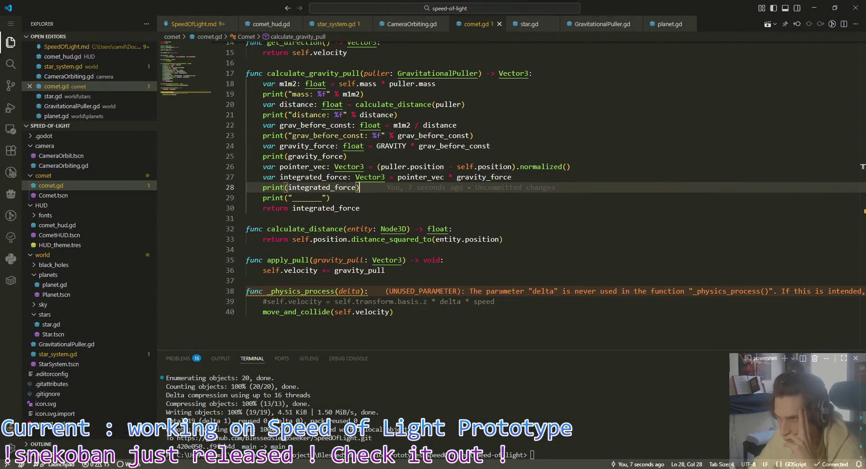
pyautogui.click(288, 188)
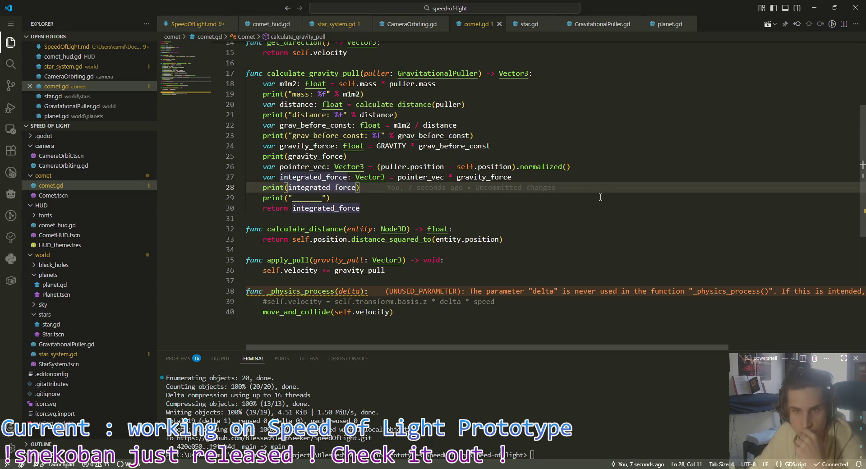
pyautogui.click(592, 168)
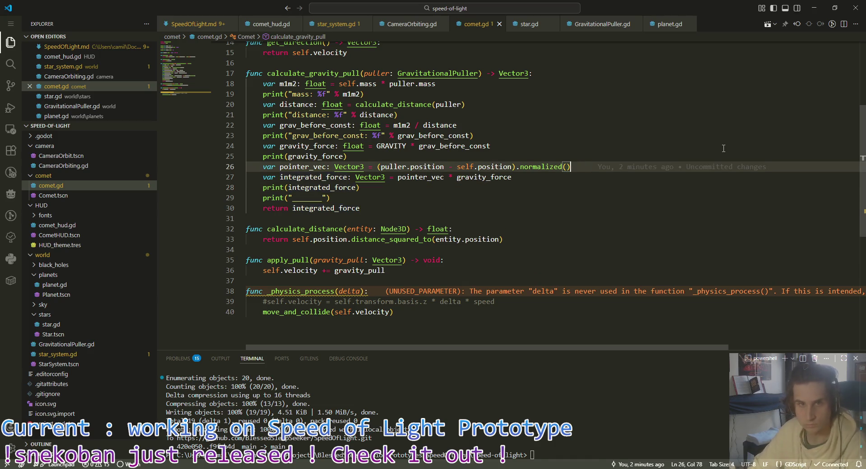
# Step: Add print("point_vec: %s" % pointer_vec) after the pointer_vec line and save comet.gd
pyautogui.press('Return')
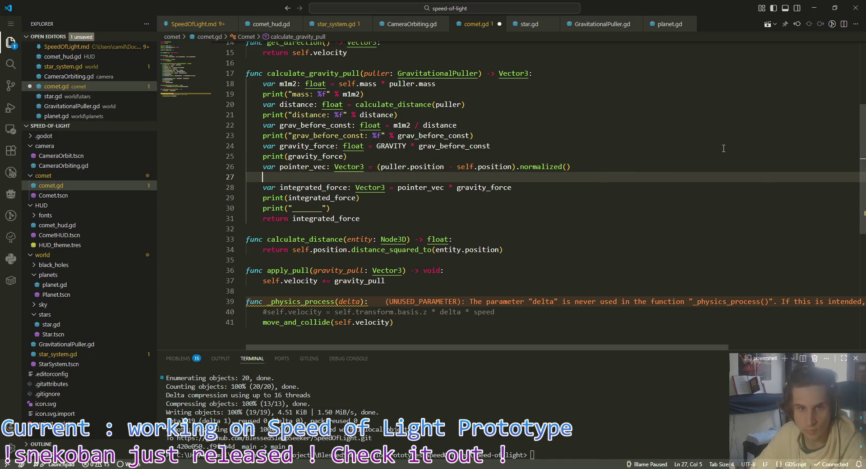
pyautogui.write('print("')
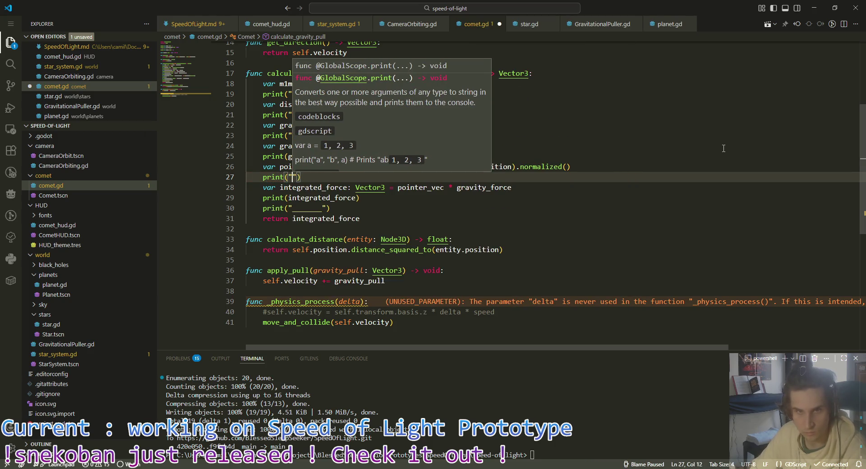
pyautogui.write('point_vec: %')
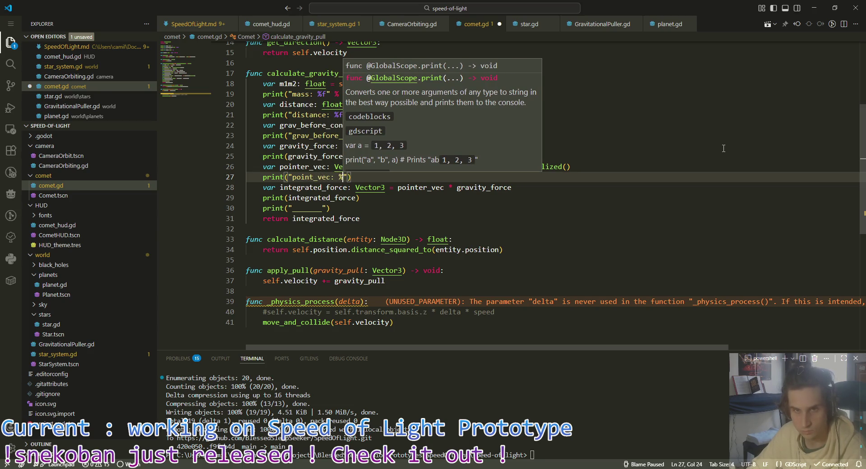
pyautogui.write('s"')
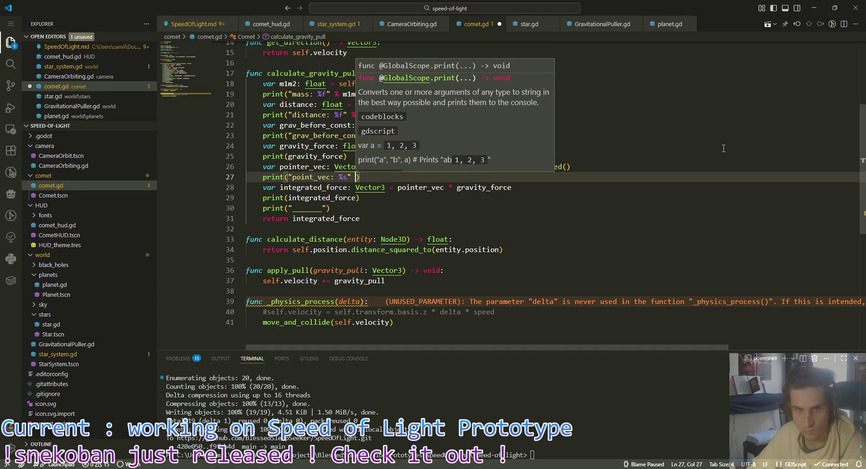
pyautogui.write(' % pointer_vec')
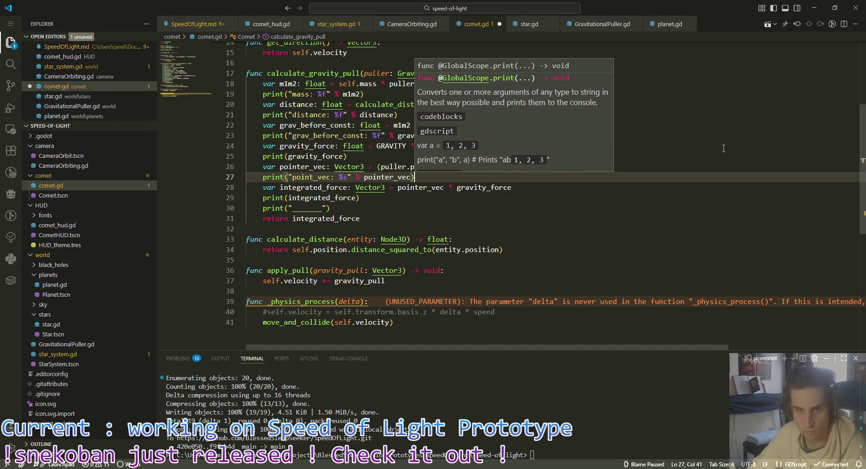
pyautogui.hotkey('ctrl', 's')
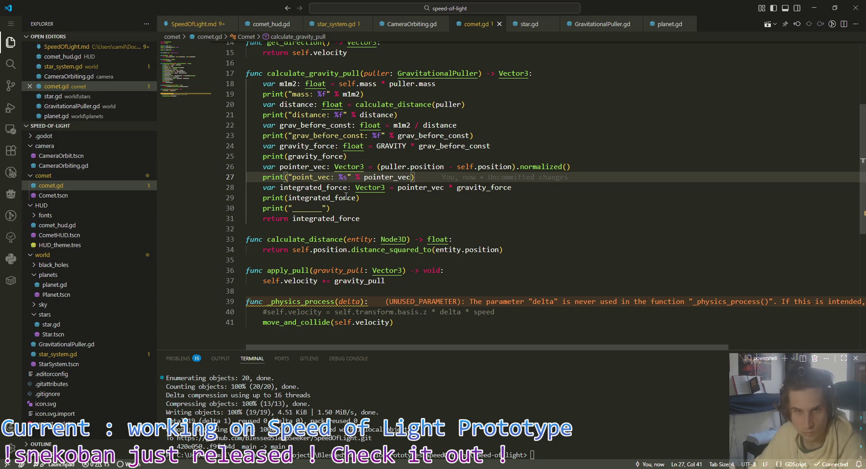
pyautogui.hotkey('alt', 'Tab')
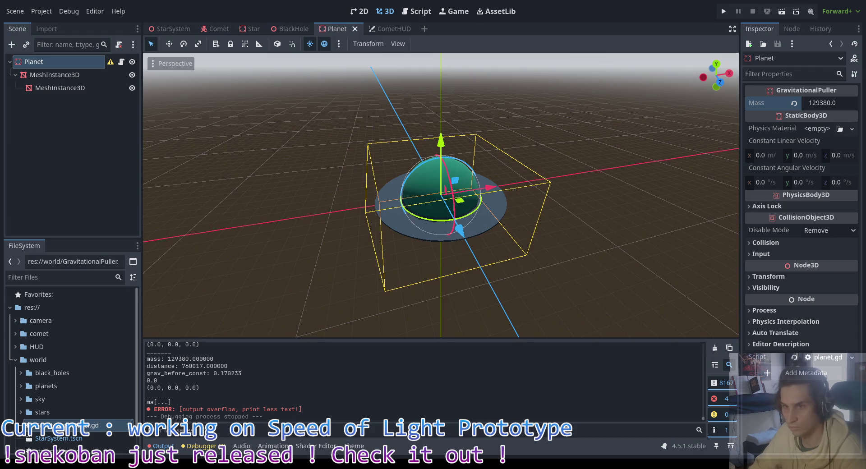
# Step: Run the game briefly and check the logged point_vec values in the Output panel
pyautogui.press('F5')
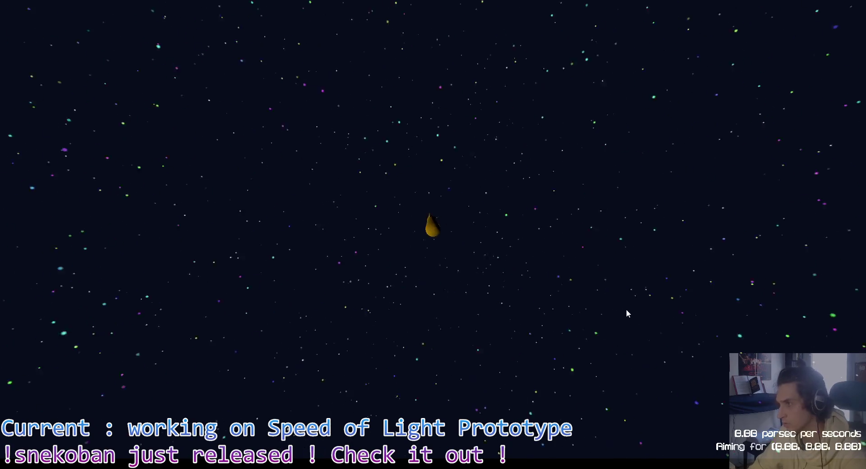
pyautogui.press('F8')
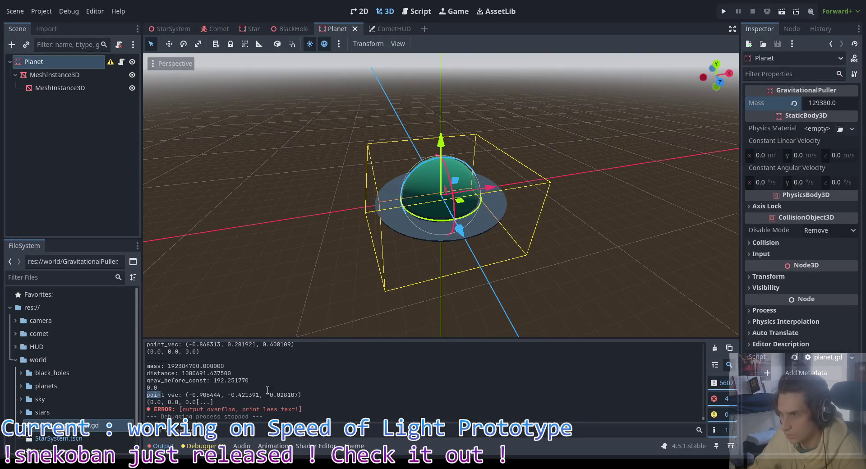
pyautogui.scroll(3, 380, 408)
pyautogui.scroll(-3, 349, 402)
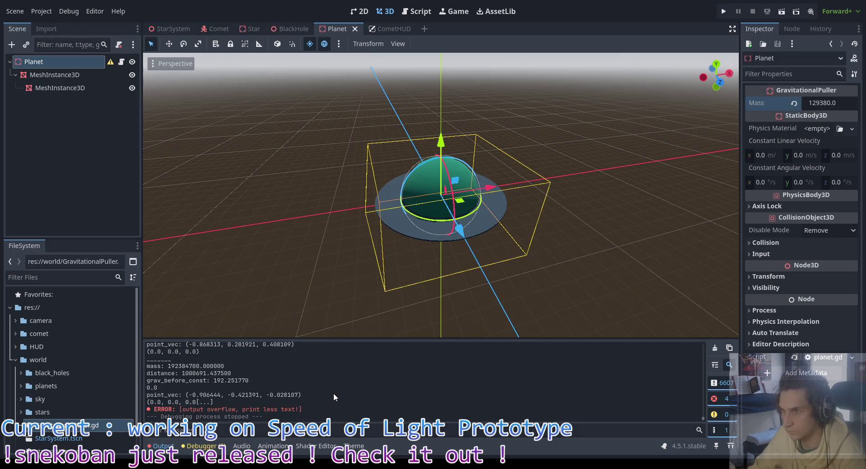
pyautogui.hotkey('alt', 'Tab')
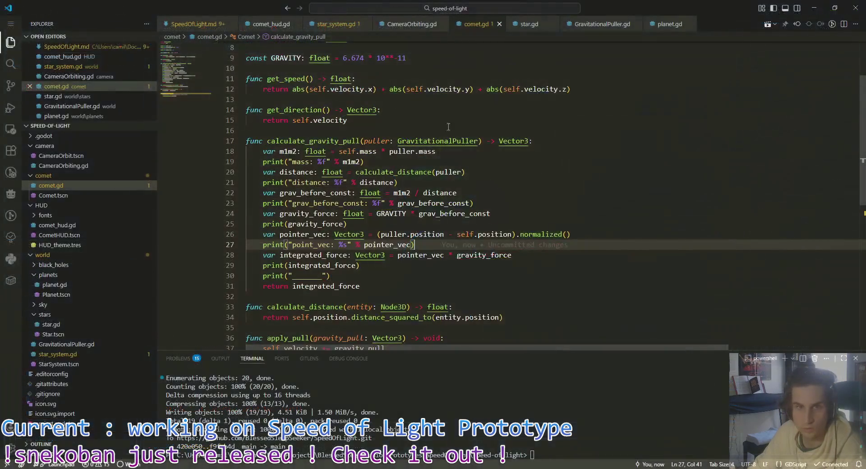
# Step: Insert print("Calculating gravity pull for %s" % puller.name) as calculate_gravity_pull's first line
pyautogui.click(684, 140)
pyautogui.press('Return')
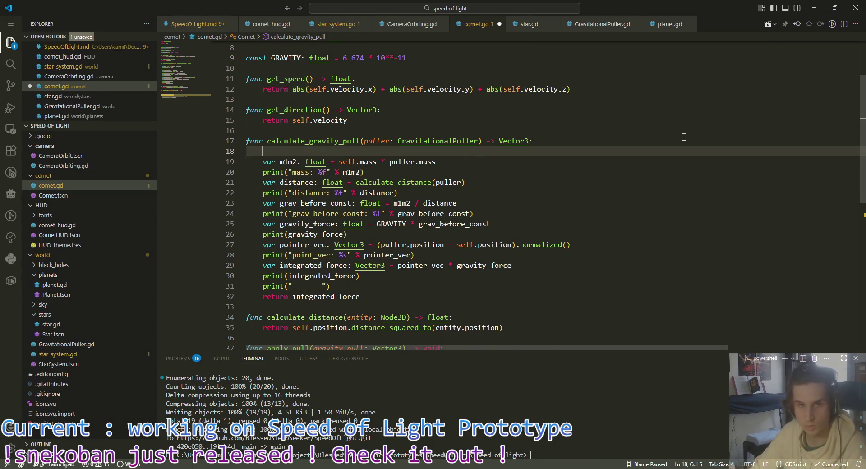
pyautogui.write('print')
pyautogui.write('("')
pyautogui.write('Calculati')
pyautogui.write('ng ')
pyautogui.write('gravity pull for ')
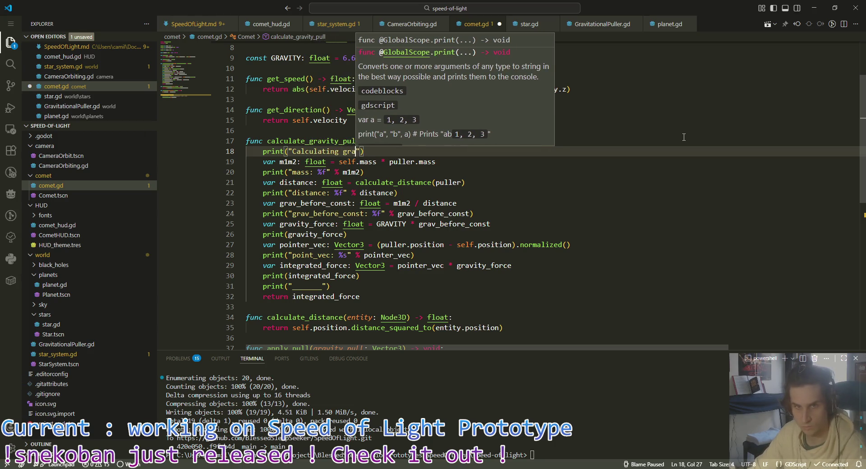
pyautogui.write('%s" % ')
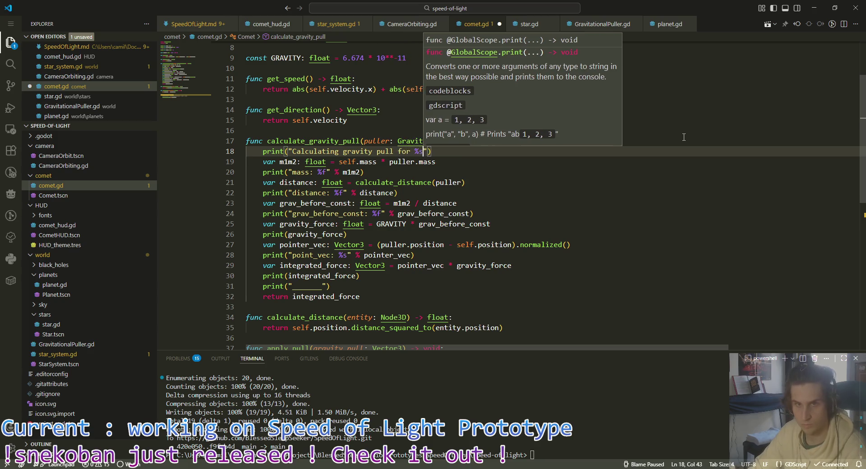
pyautogui.write('puller.name')
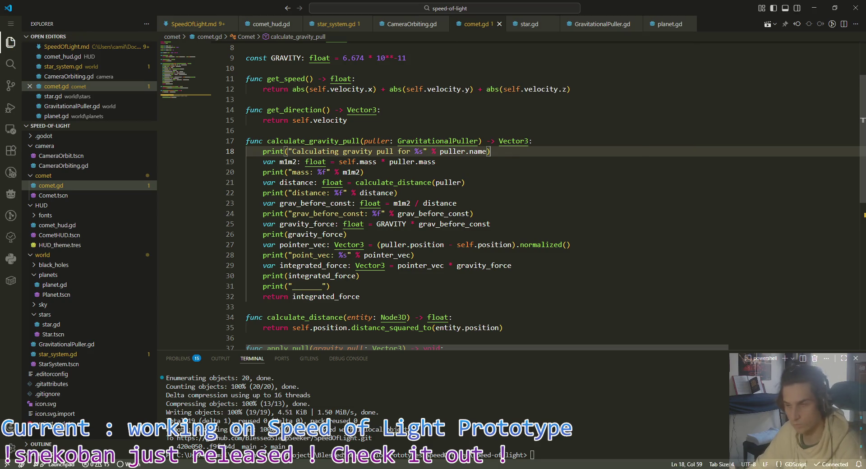
pyautogui.hotkey('alt', 'Tab')
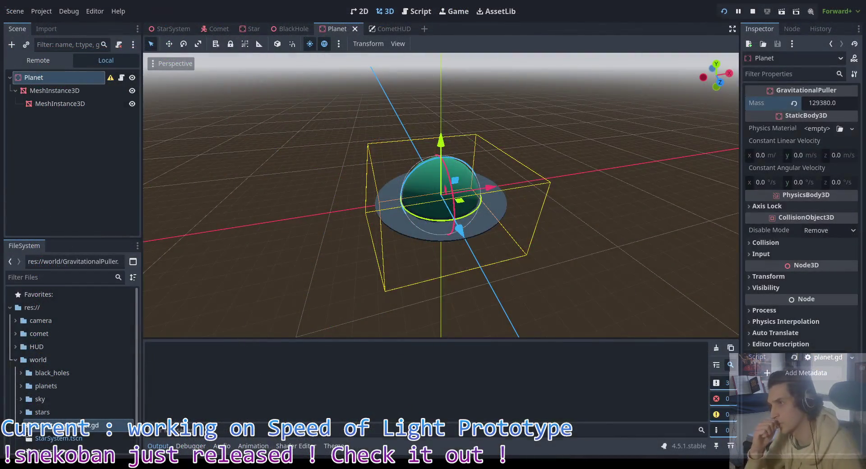
pyautogui.press('F8')
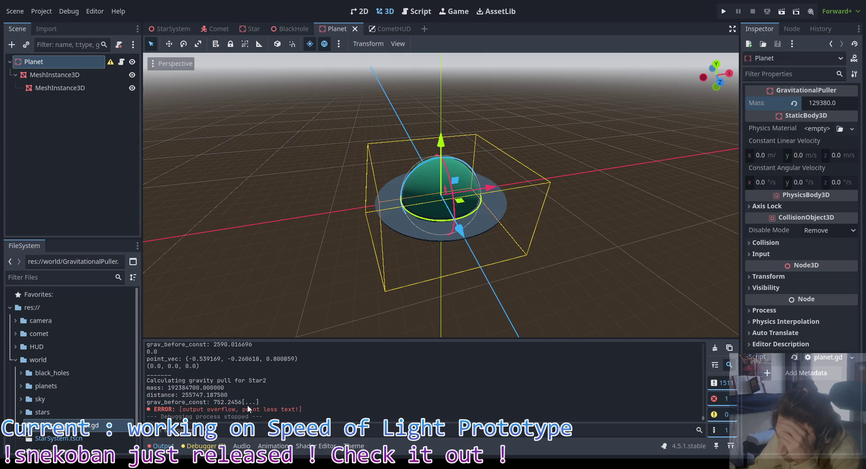
pyautogui.scroll(2, 248, 409)
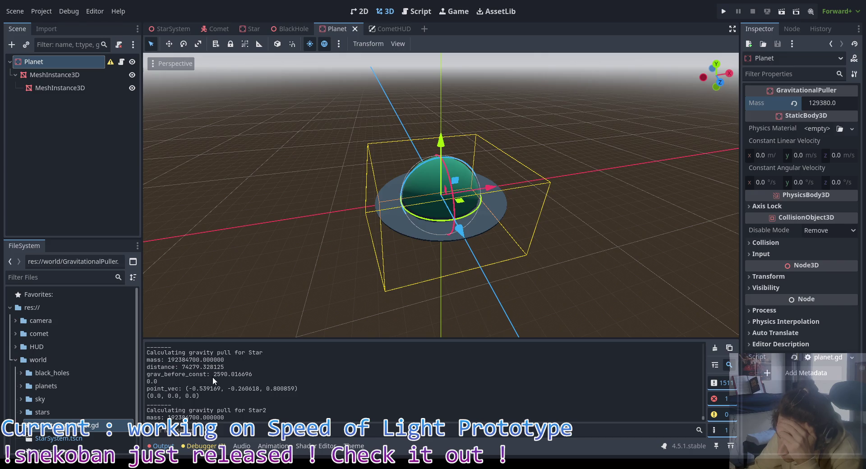
pyautogui.moveTo(214, 373); pyautogui.dragTo(256, 375)
pyautogui.moveTo(214, 373)
pyautogui.mouseDown()
pyautogui.moveTo(250, 374)
pyautogui.moveTo(220, 374)
pyautogui.mouseUp()
pyautogui.click(215, 375)
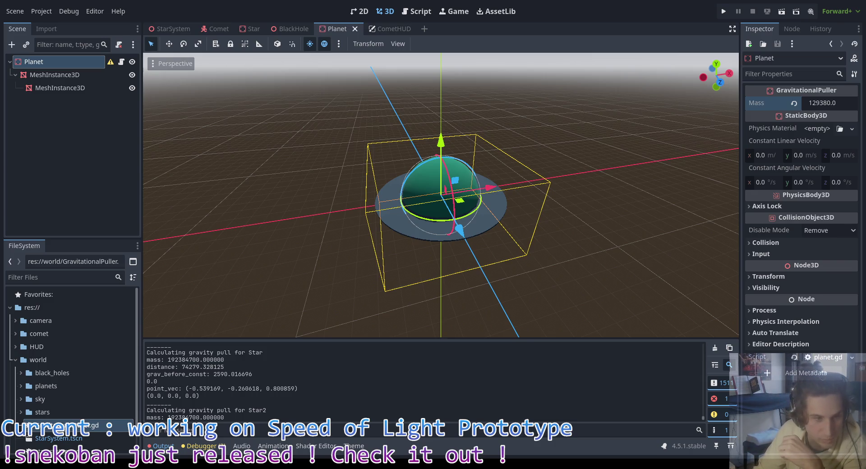
pyautogui.hotkey('alt', 'Tab')
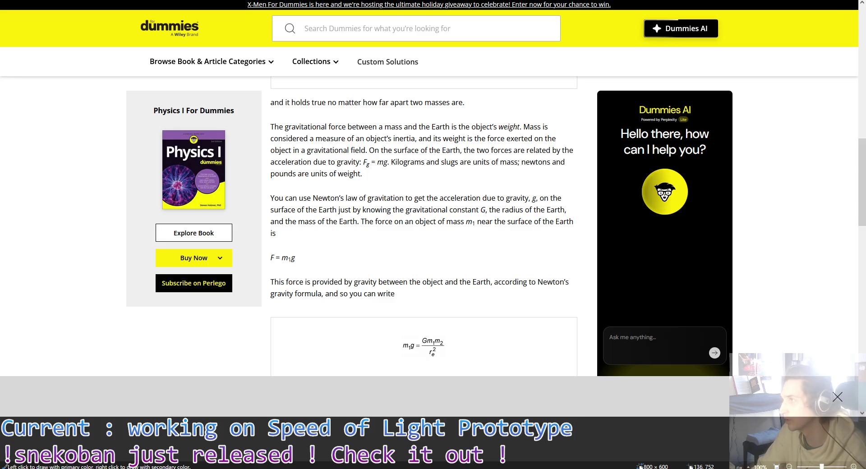
# Step: Play all of the Pokémon Unbound music playlist on YouTube
pyautogui.hotkey('ctrl', 'Tab')
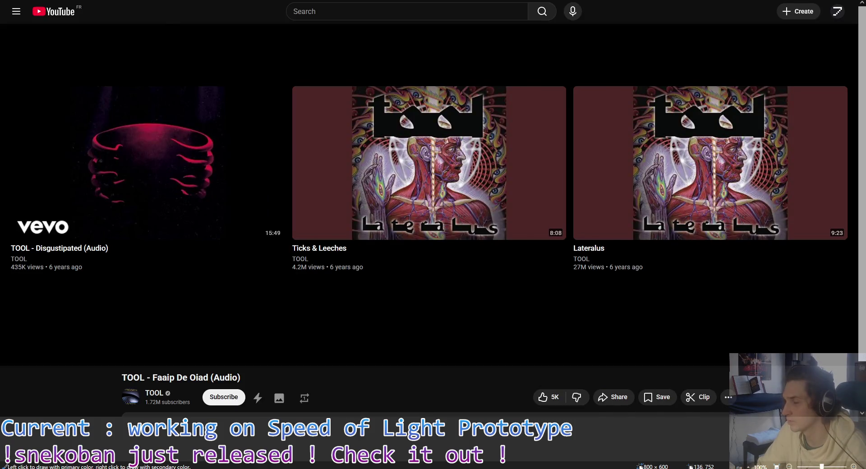
pyautogui.hotkey('ctrl', 'Tab')
pyautogui.click(164, 228)
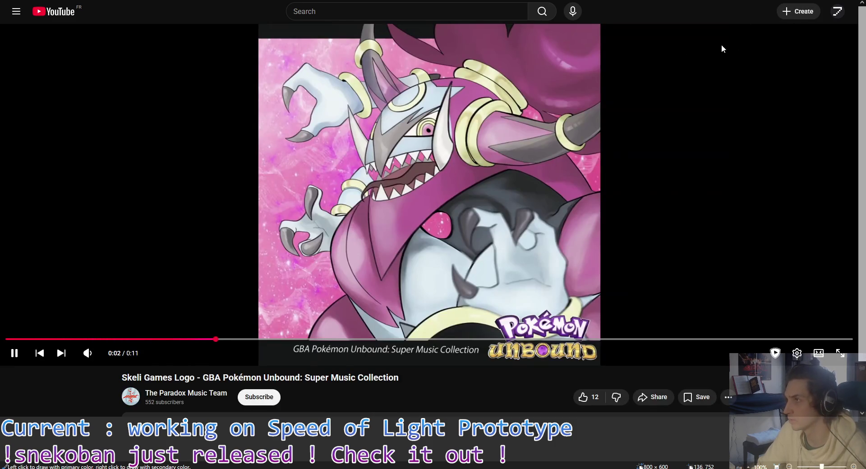
# Step: Close the playlist tab, scroll the Dummies gravity article, then switch to Paint.NET
pyautogui.hotkey('ctrl', 'w')
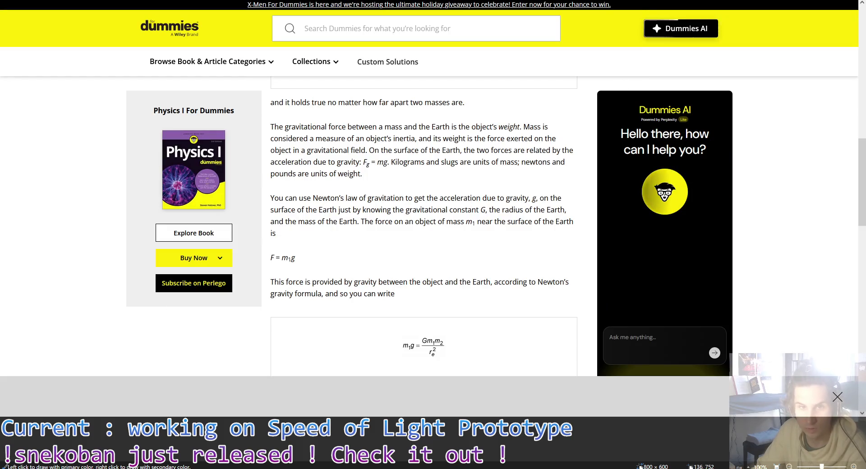
pyautogui.scroll(-5, 435, 230)
pyautogui.scroll(5, 434, 228)
pyautogui.scroll(-5, 431, 227)
pyautogui.scroll(-6, 431, 226)
pyautogui.scroll(11, 422, 232)
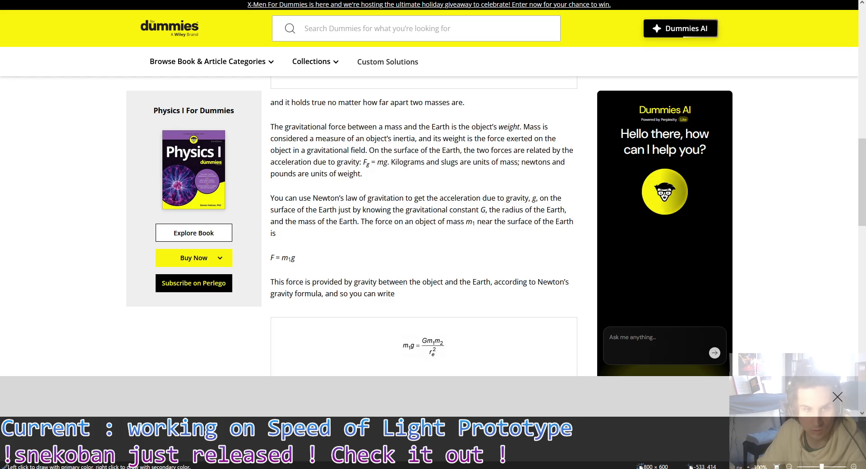
pyautogui.hotkey('alt', 'Tab')
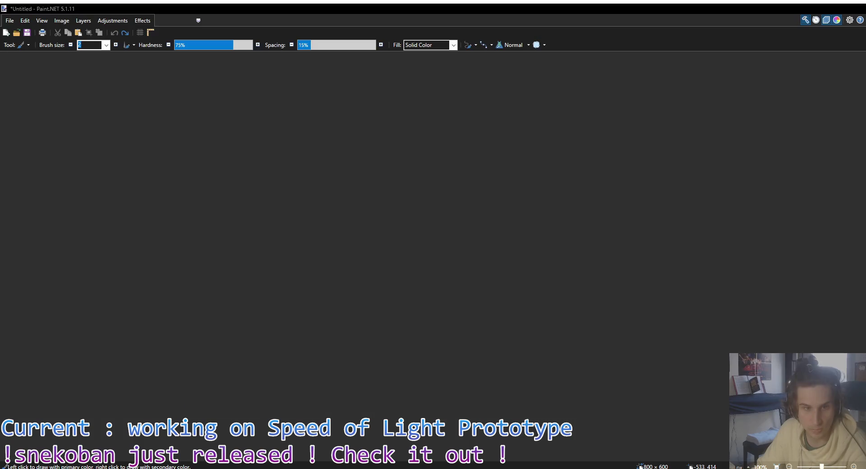
# Step: Create a new blank white 800 × 600 image in Paint.NET
pyautogui.hotkey('alt', 'Tab')
pyautogui.hotkey('alt', 'Tab')
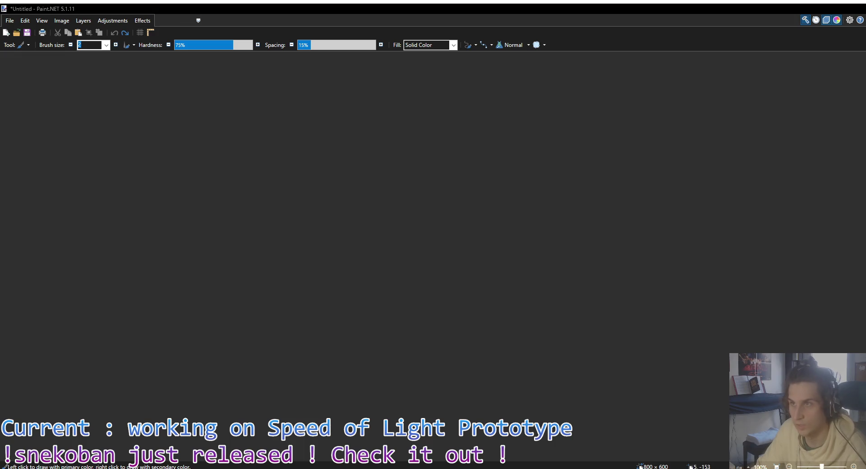
pyautogui.click(25, 20)
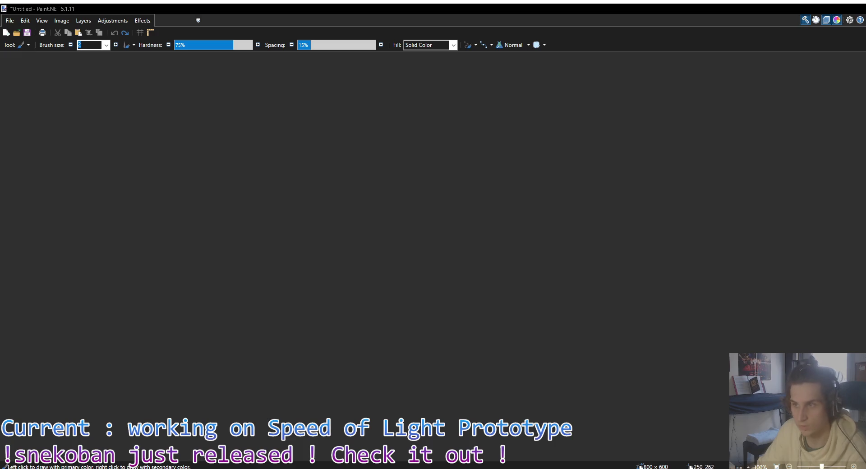
pyautogui.hotkey('alt', 'Tab')
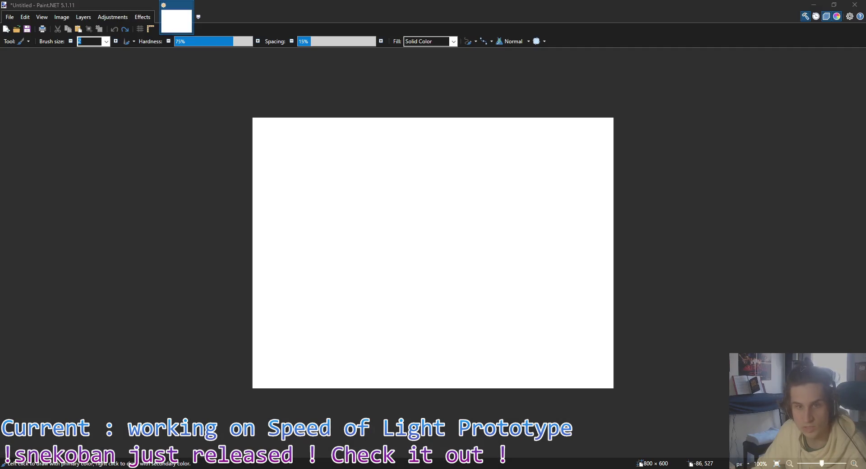
# Step: Draw the horizontal fraction line and the M1×M2 numerator, undoing a test zigzag stroke
pyautogui.moveTo(358, 193); pyautogui.dragTo(368, 193)
pyautogui.moveTo(368, 193)
pyautogui.mouseDown()
pyautogui.moveTo(465, 258)
pyautogui.moveTo(526, 318)
pyautogui.mouseUp()
pyautogui.hotkey('ctrl', 'z')
pyautogui.hotkey('ctrl', 'z')
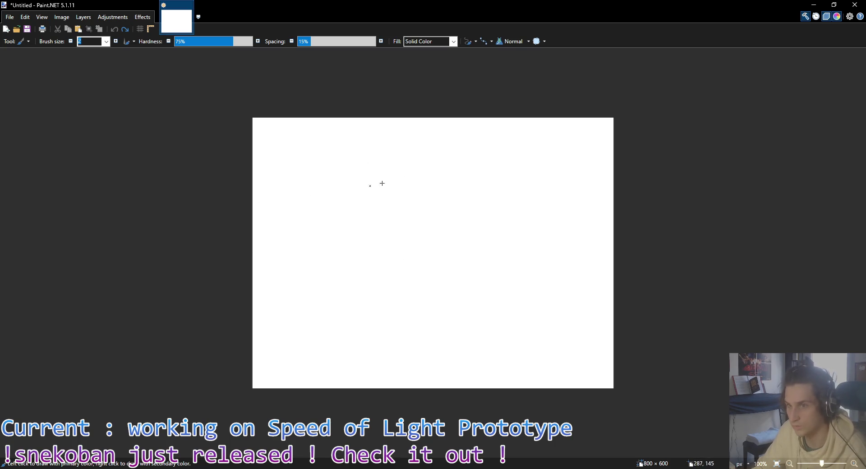
pyautogui.moveTo(339, 183); pyautogui.dragTo(579, 180)
pyautogui.moveTo(362, 144)
pyautogui.mouseDown()
pyautogui.moveTo(367, 138)
pyautogui.moveTo(387, 162)
pyautogui.moveTo(413, 163)
pyautogui.moveTo(451, 135)
pyautogui.moveTo(505, 159)
pyautogui.mouseUp()
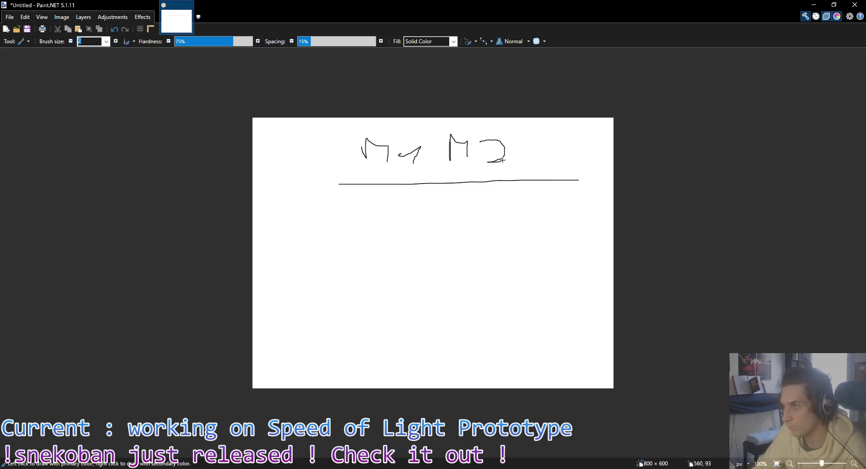
# Step: Write G beside the fraction, DIST beneath it, and rule a long line under everything
pyautogui.moveTo(323, 161)
pyautogui.mouseDown()
pyautogui.moveTo(312, 197)
pyautogui.moveTo(303, 187)
pyautogui.mouseUp()
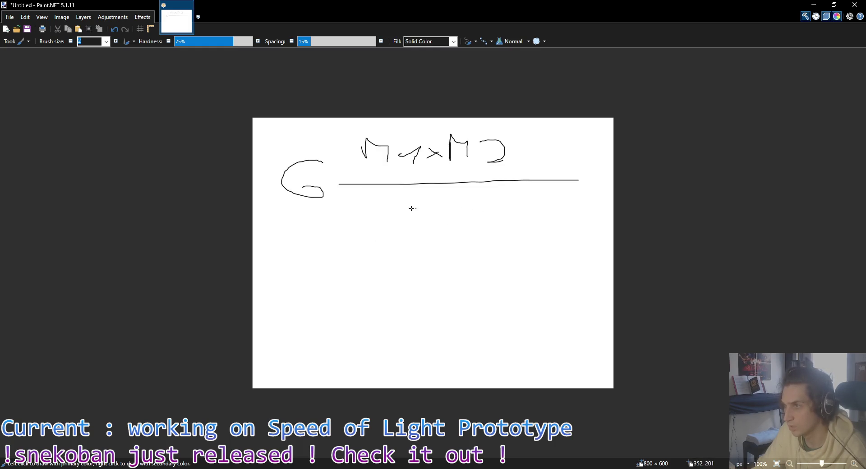
pyautogui.moveTo(402, 195); pyautogui.dragTo(393, 220)
pyautogui.moveTo(445, 196); pyautogui.dragTo(446, 216)
pyautogui.moveTo(429, 218)
pyautogui.mouseDown()
pyautogui.moveTo(460, 216)
pyautogui.moveTo(458, 195)
pyautogui.moveTo(459, 215)
pyautogui.mouseUp()
pyautogui.moveTo(488, 186); pyautogui.dragTo(523, 194)
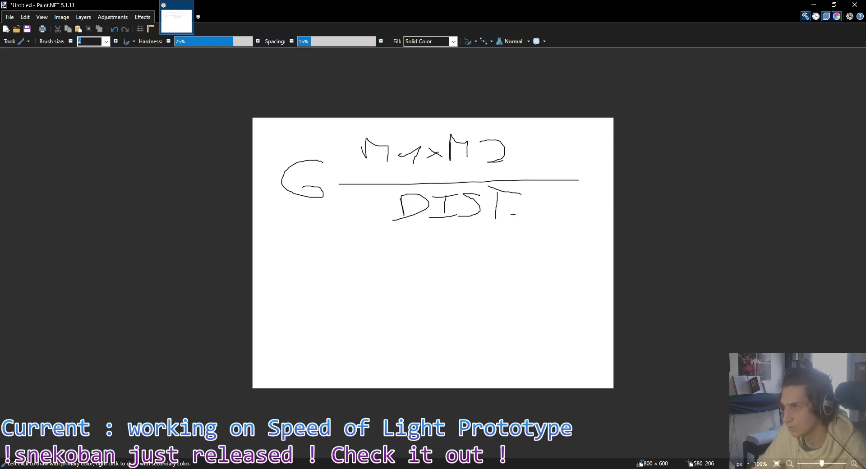
pyautogui.moveTo(274, 246); pyautogui.dragTo(613, 232)
pyautogui.click(457, 210)
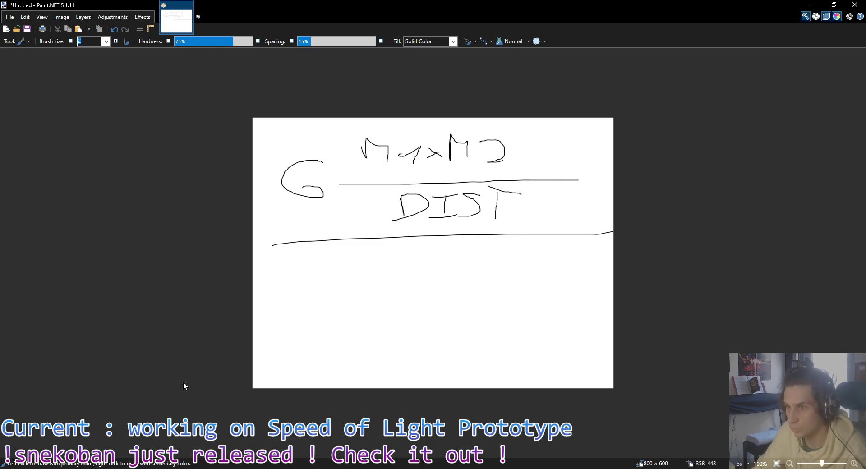
# Step: Cross out M1 and the IS of DIST in red, undoing stray marks above M2
pyautogui.moveTo(493, 190)
pyautogui.mouseDown()
pyautogui.moveTo(420, 223)
pyautogui.moveTo(488, 226)
pyautogui.mouseUp()
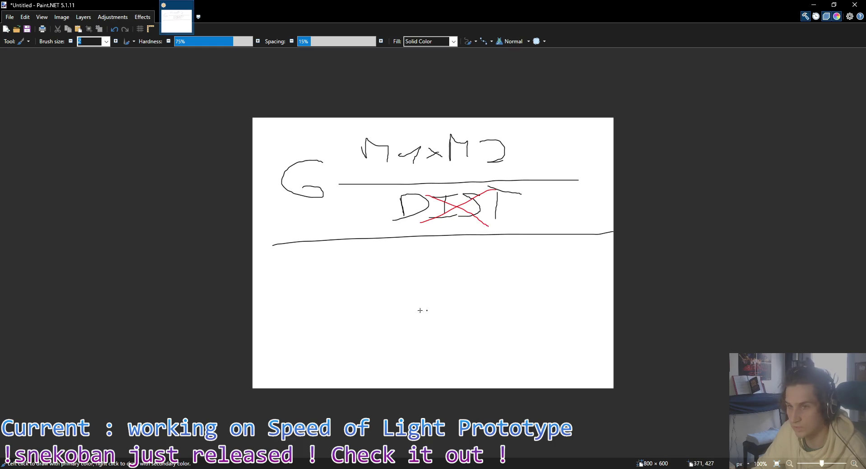
pyautogui.moveTo(426, 131); pyautogui.dragTo(362, 166)
pyautogui.moveTo(375, 133); pyautogui.dragTo(423, 165)
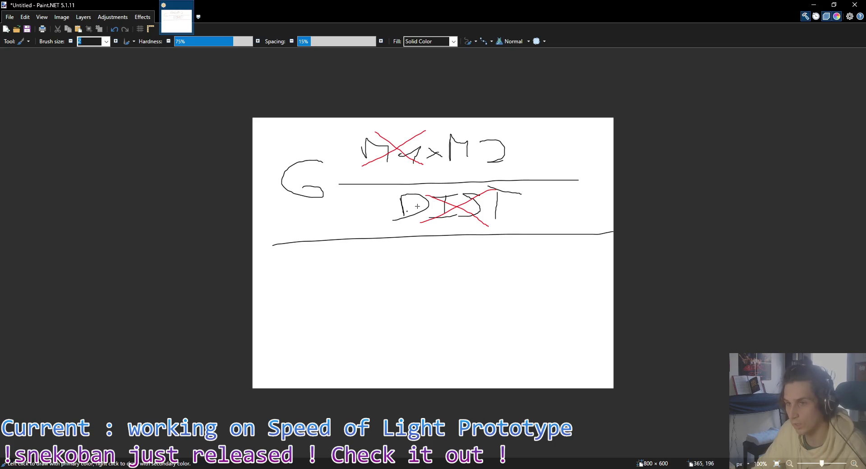
pyautogui.moveTo(462, 118)
pyautogui.mouseDown()
pyautogui.moveTo(470, 134)
pyautogui.moveTo(484, 135)
pyautogui.mouseUp()
pyautogui.moveTo(472, 118); pyautogui.dragTo(484, 135)
pyautogui.hotkey('ctrl', 'z')
pyautogui.hotkey('ctrl', 'z')
pyautogui.hotkey('ctrl', 'z')
# Step: Try red notes (C x, 9,8) and a circle around M1, then undo them all
pyautogui.moveTo(369, 295)
pyautogui.mouseDown()
pyautogui.moveTo(368, 325)
pyautogui.moveTo(411, 294)
pyautogui.moveTo(418, 313)
pyautogui.moveTo(474, 276)
pyautogui.moveTo(473, 304)
pyautogui.moveTo(514, 310)
pyautogui.mouseUp()
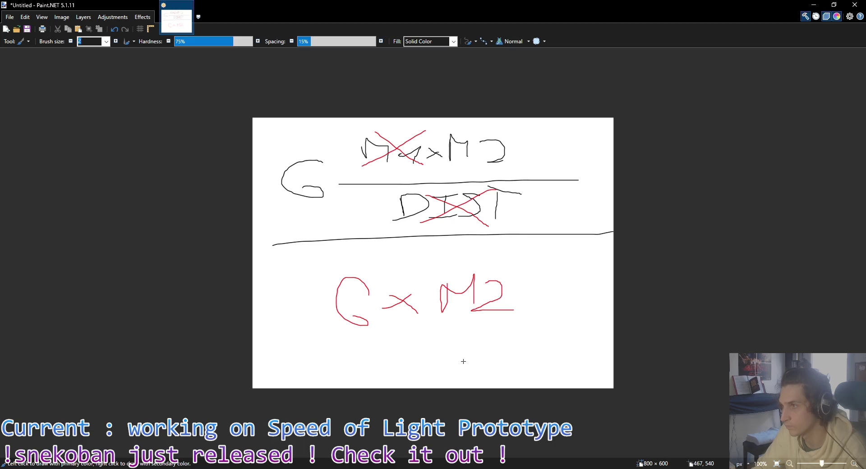
pyautogui.moveTo(407, 127)
pyautogui.mouseDown()
pyautogui.moveTo(398, 167)
pyautogui.moveTo(395, 128)
pyautogui.mouseUp()
pyautogui.hotkey('ctrl', 'z')
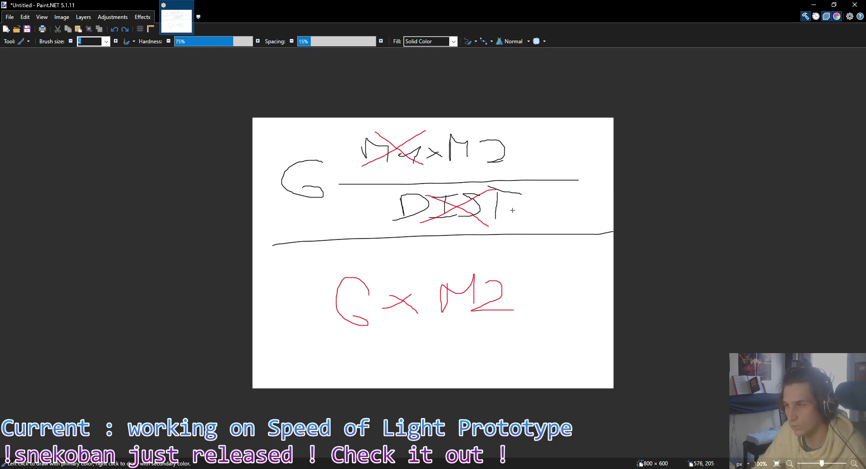
pyautogui.hotkey('ctrl', 'z')
pyautogui.hotkey('ctrl', 'z')
pyautogui.hotkey('ctrl', 'z')
pyautogui.moveTo(390, 270)
pyautogui.mouseDown()
pyautogui.moveTo(397, 288)
pyautogui.moveTo(343, 336)
pyautogui.mouseUp()
pyautogui.moveTo(426, 322); pyautogui.dragTo(399, 355)
pyautogui.moveTo(490, 266)
pyautogui.mouseDown()
pyautogui.moveTo(468, 271)
pyautogui.moveTo(486, 256)
pyautogui.mouseUp()
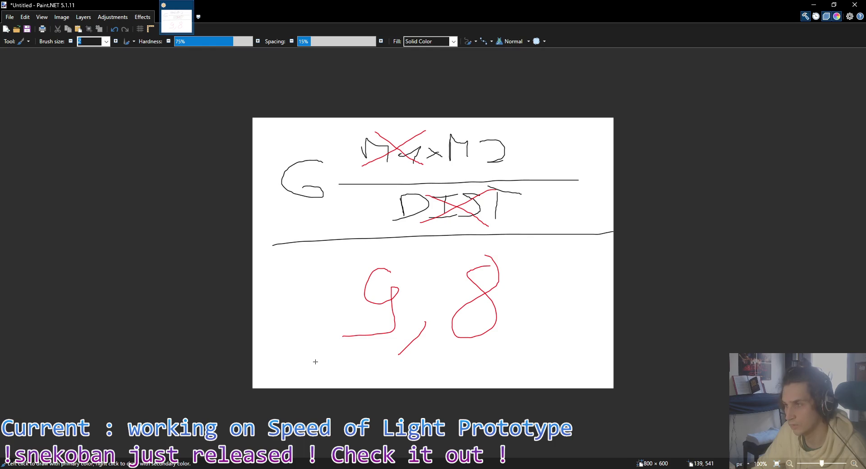
pyautogui.hotkey('ctrl', 'z')
pyautogui.hotkey('ctrl', 'z')
pyautogui.hotkey('ctrl', 'z')
pyautogui.click(372, 295)
pyautogui.hotkey('ctrl', 'z')
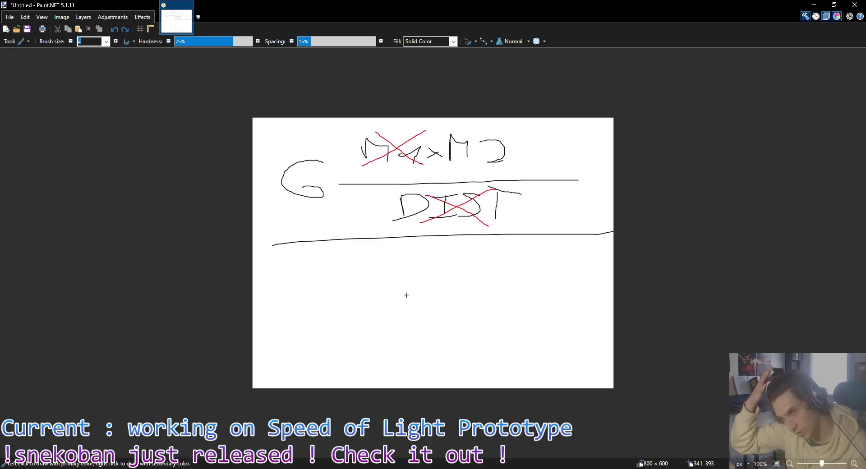
# Step: Sketch black marks below the line and a circle around G, undoing the stray strokes
pyautogui.click(407, 295)
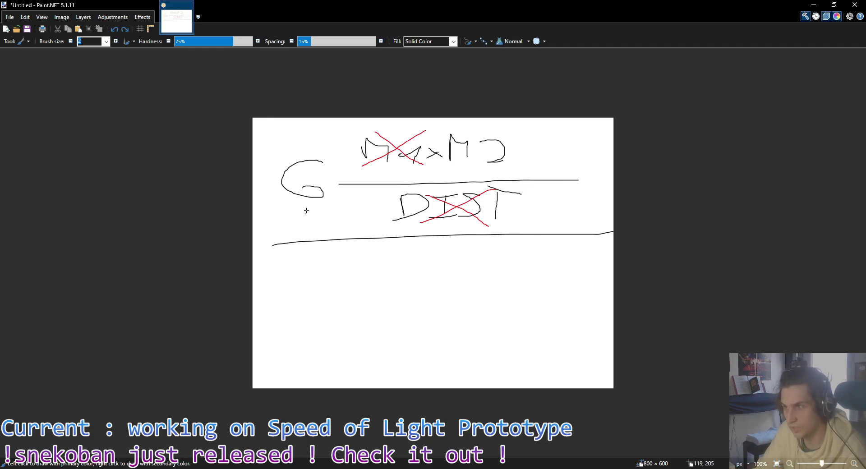
pyautogui.moveTo(362, 291)
pyautogui.mouseDown()
pyautogui.moveTo(354, 349)
pyautogui.moveTo(384, 310)
pyautogui.mouseUp()
pyautogui.hotkey('ctrl', 'z')
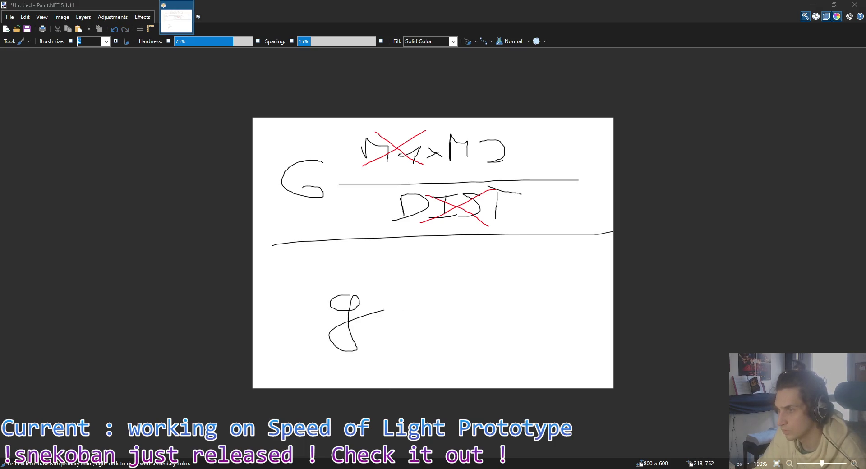
pyautogui.click(447, 287)
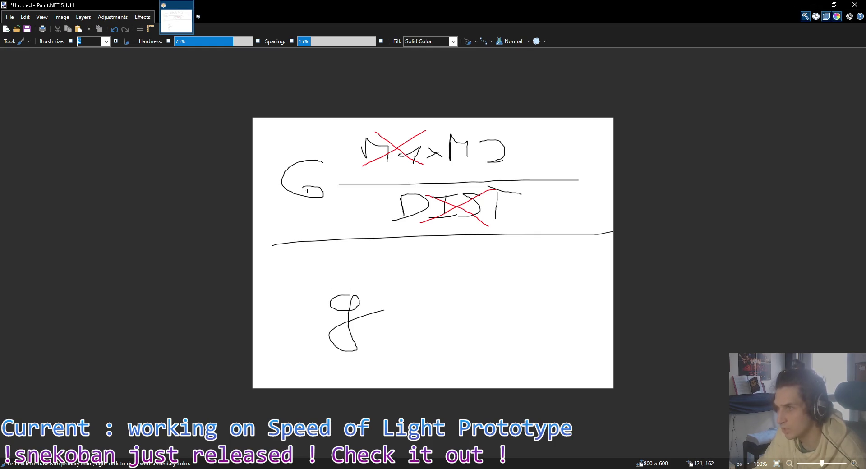
pyautogui.moveTo(312, 144)
pyautogui.mouseDown()
pyautogui.moveTo(311, 210)
pyautogui.moveTo(294, 150)
pyautogui.mouseUp()
pyautogui.hotkey('ctrl', 'z')
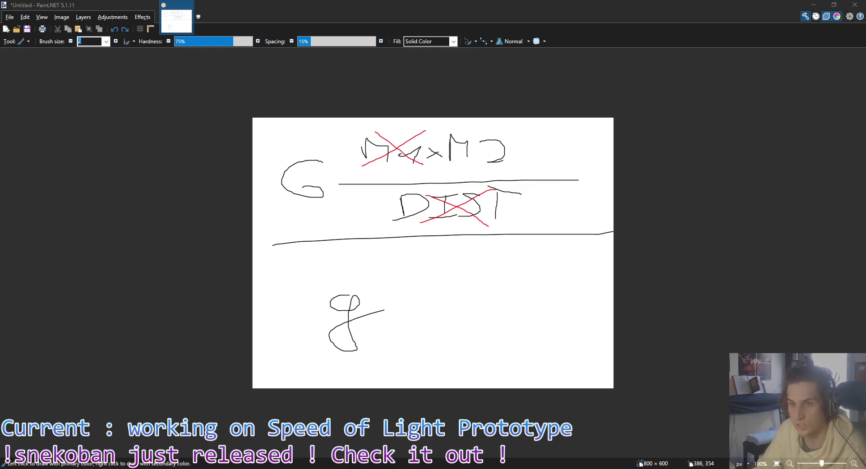
pyautogui.click(503, 186)
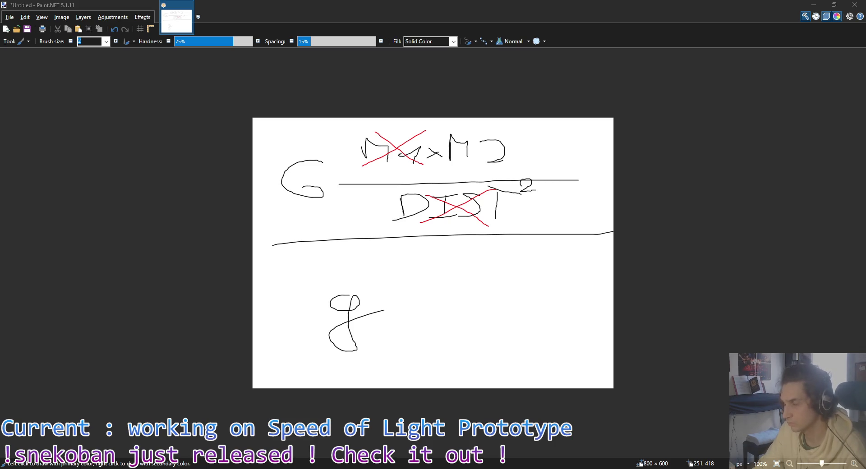
# Step: Undo back to the plain formula, restore DIST, and brush a superscript 2 above it
pyautogui.press('s')
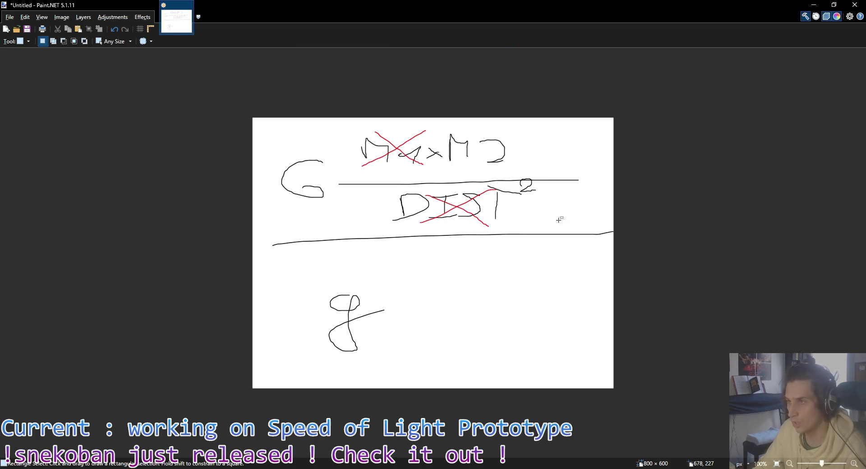
pyautogui.hotkey('ctrl', 'z')
pyautogui.hotkey('ctrl', 'z')
pyautogui.hotkey('ctrl', 'z')
pyautogui.hotkey('ctrl', 'z')
pyautogui.hotkey('ctrl', 'z')
pyautogui.press('b')
pyautogui.hotkey('ctrl', 'y')
pyautogui.hotkey('ctrl', 'y')
pyautogui.hotkey('ctrl', 'y')
pyautogui.hotkey('ctrl', 'y')
pyautogui.hotkey('ctrl', 'y')
pyautogui.hotkey('ctrl', 'y')
pyautogui.hotkey('ctrl', 'z')
pyautogui.hotkey('ctrl', 'z')
pyautogui.hotkey('ctrl', 'z')
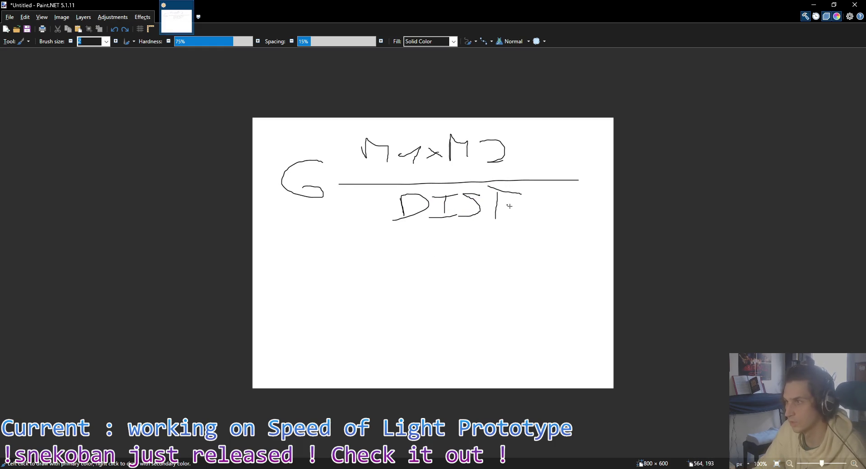
pyautogui.moveTo(518, 186); pyautogui.dragTo(531, 193)
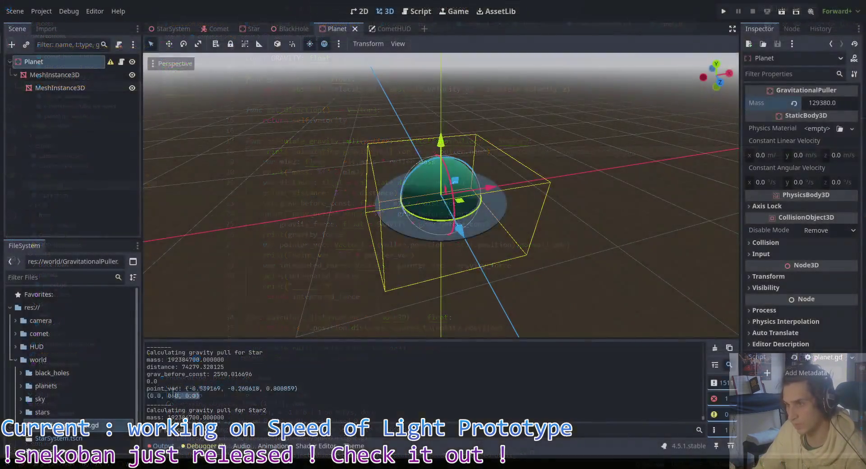
pyautogui.moveTo(172, 393); pyautogui.dragTo(147, 397)
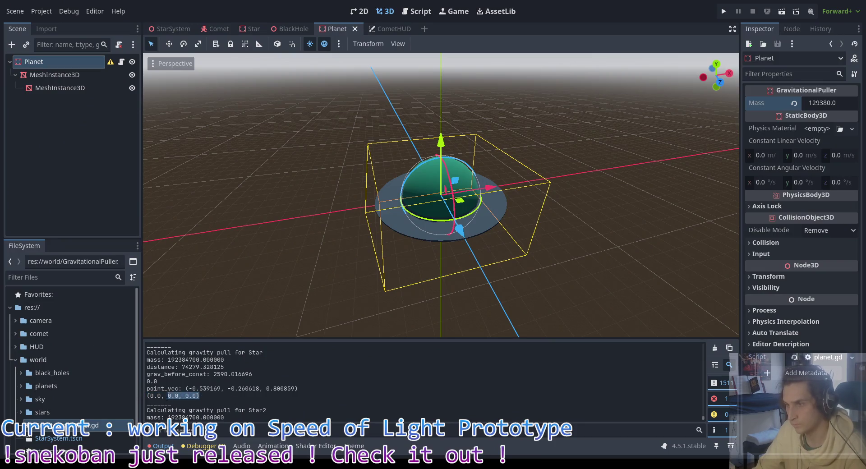
pyautogui.click(208, 396)
pyautogui.moveTo(214, 375); pyautogui.dragTo(255, 375)
pyautogui.click(254, 374)
pyautogui.click(212, 373)
pyautogui.click(202, 393)
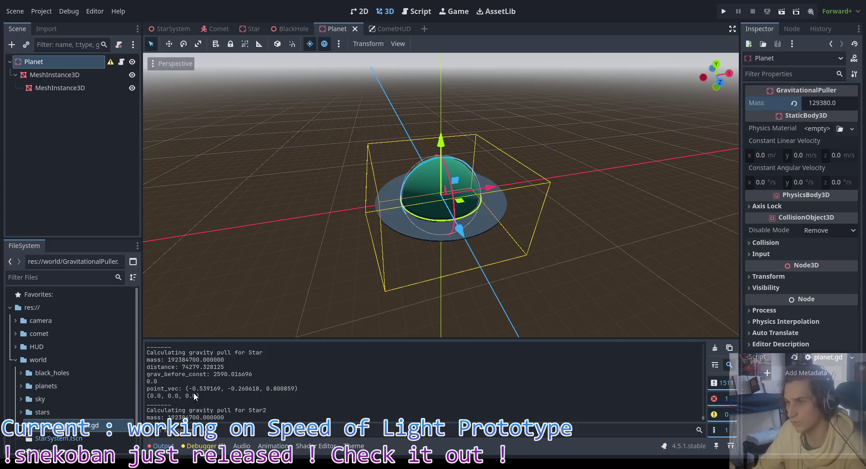
pyautogui.doubleClick(153, 382)
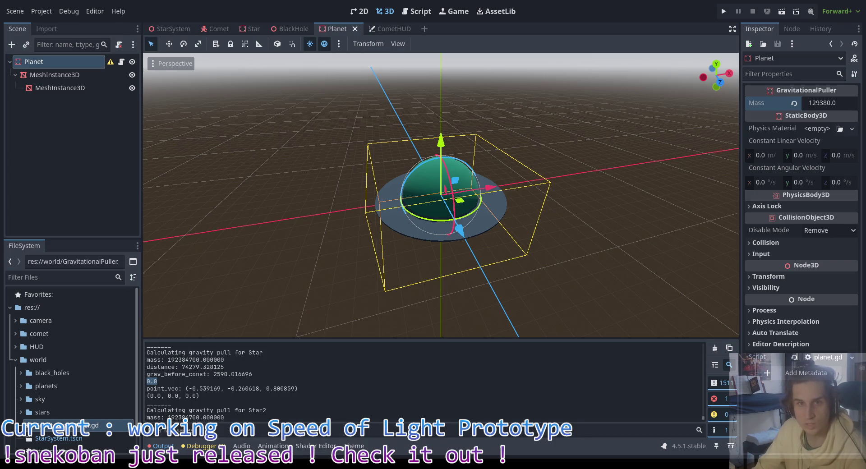
pyautogui.hotkey('alt', 'Tab')
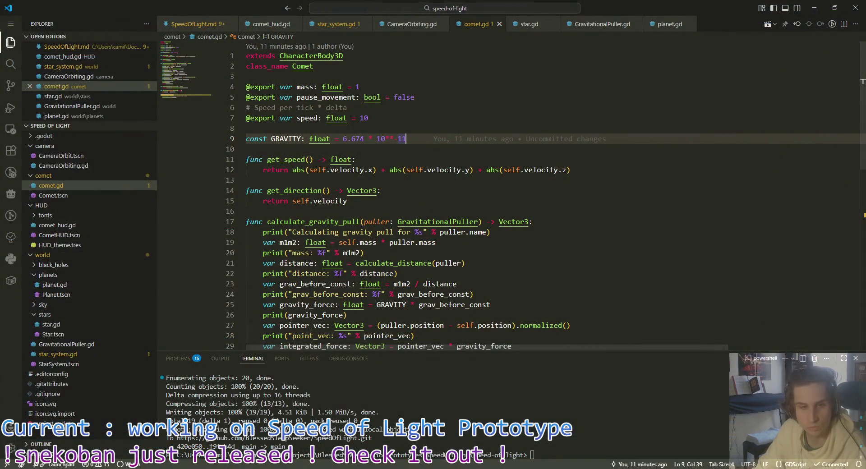
pyautogui.hotkey('alt', 'Tab')
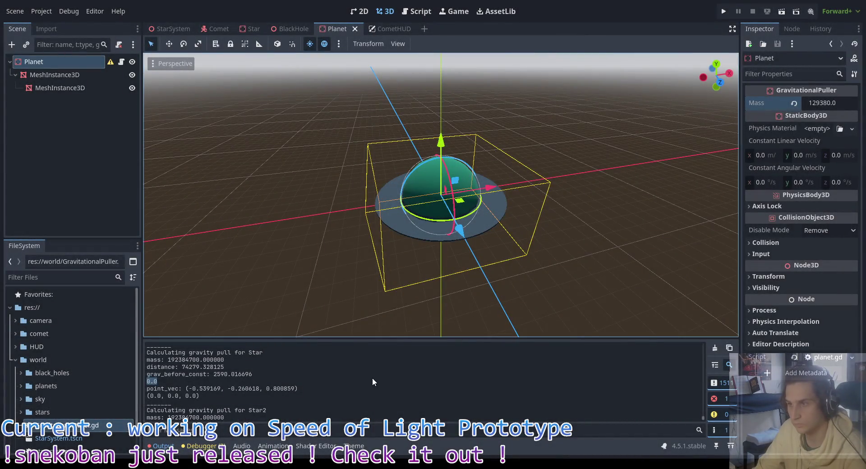
pyautogui.click(357, 382)
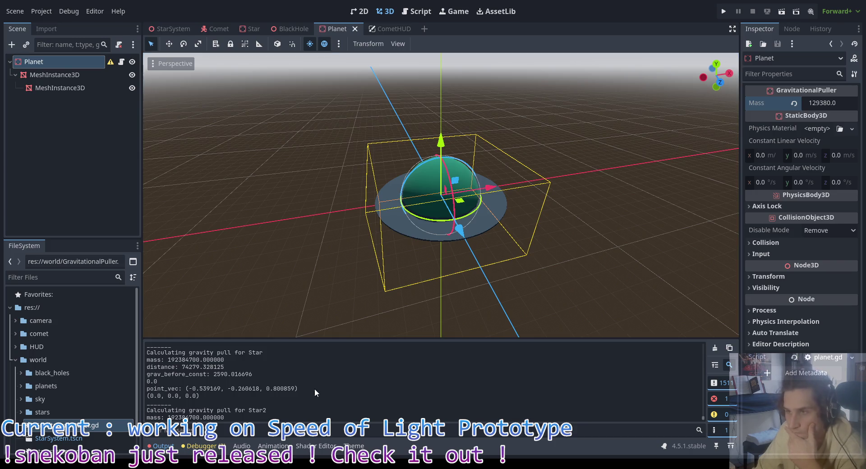
pyautogui.hotkey('alt', 'Tab')
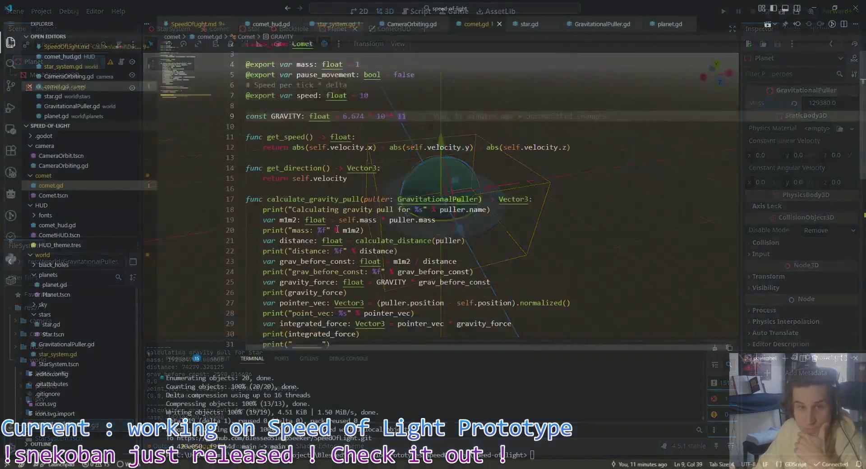
pyautogui.moveTo(246, 166)
pyautogui.mouseDown()
pyautogui.moveTo(361, 311)
pyautogui.moveTo(399, 332)
pyautogui.mouseUp()
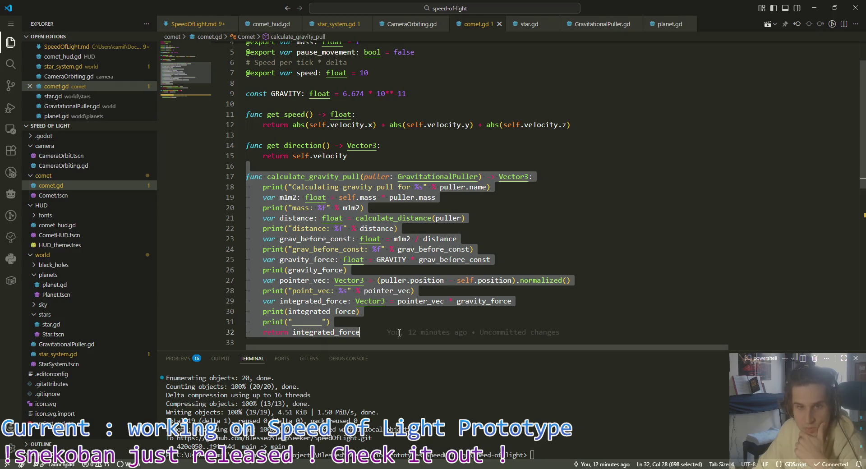
pyautogui.click(400, 333)
pyautogui.scroll(2, 592, 281)
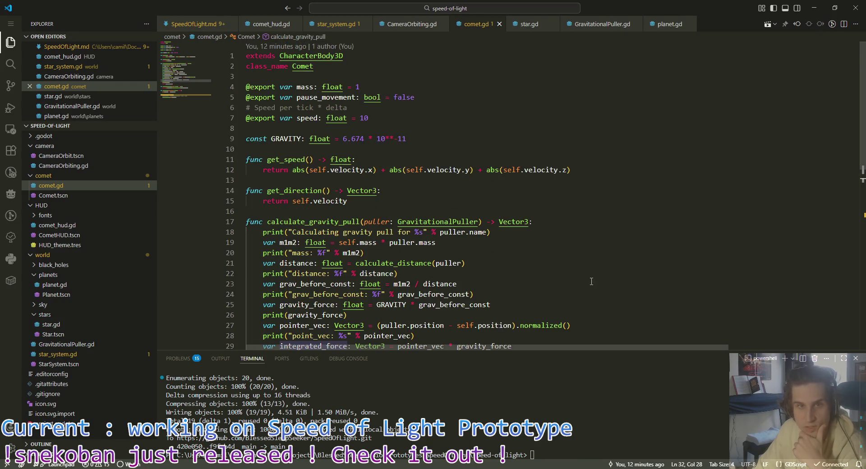
pyautogui.doubleClick(288, 139)
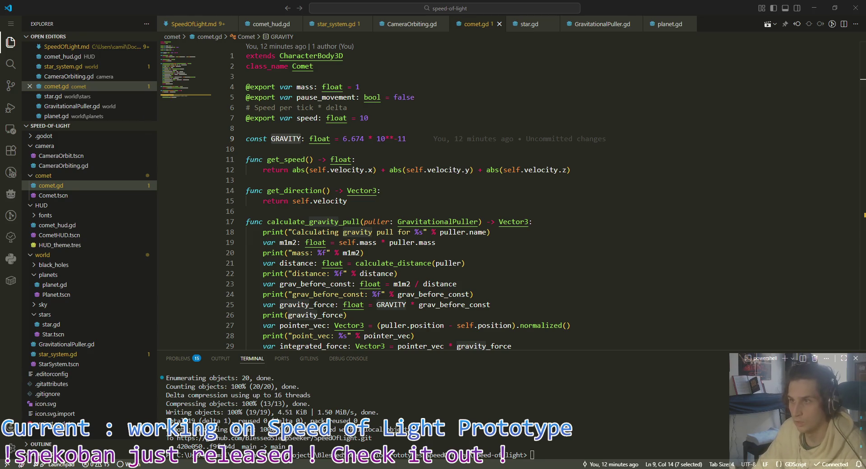
pyautogui.hotkey('alt', 'Tab')
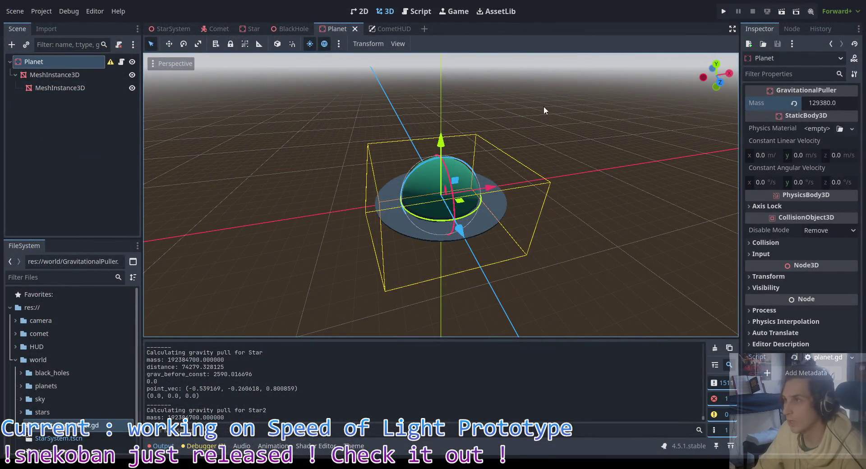
pyautogui.click(818, 103)
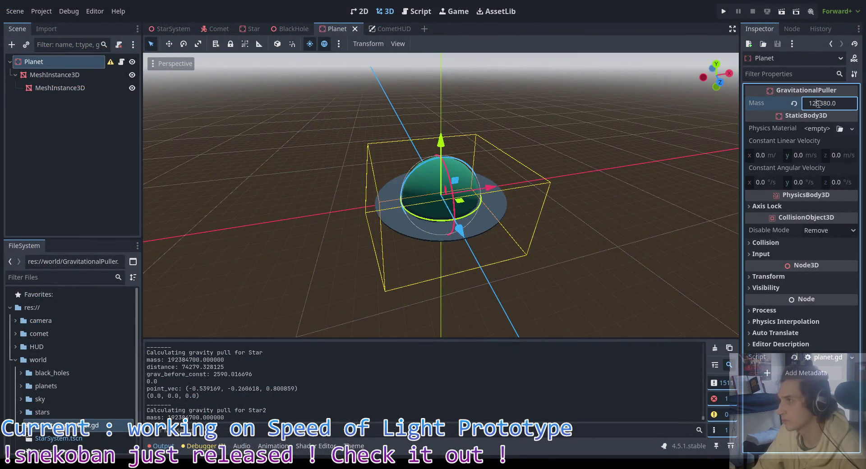
pyautogui.write('258374923874')
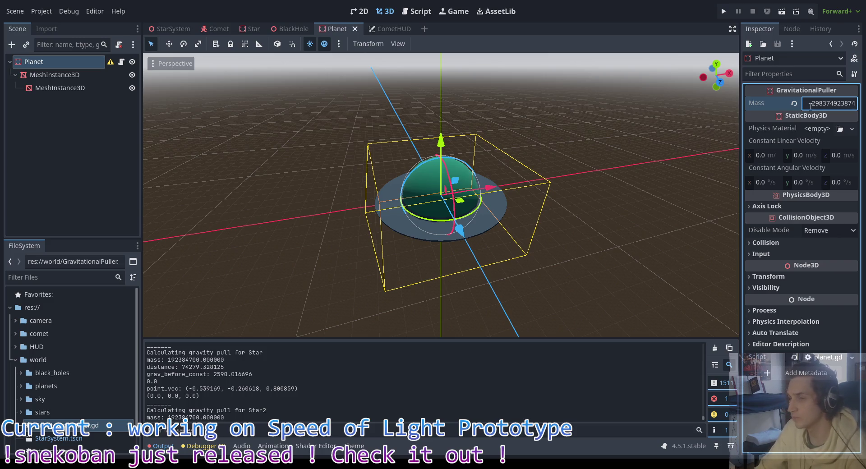
pyautogui.click(438, 397)
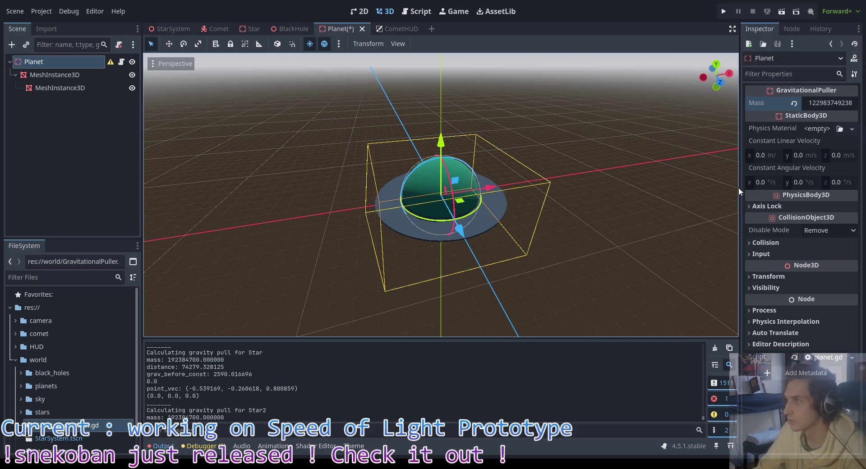
pyautogui.hotkey('ctrl', 's')
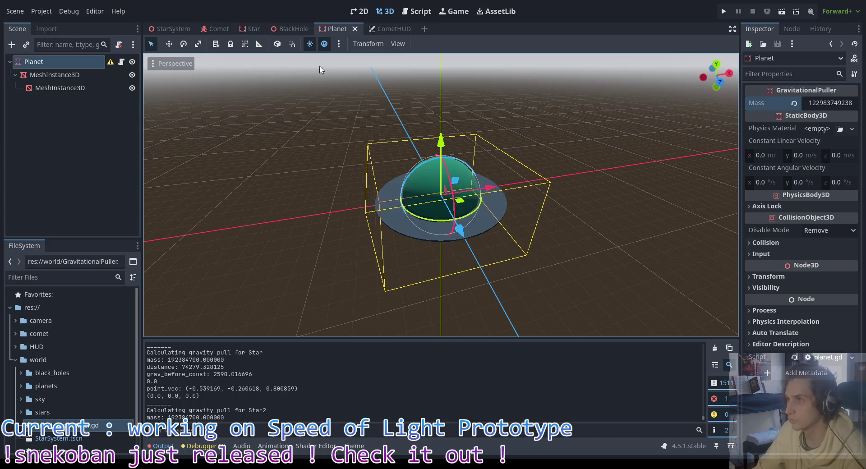
pyautogui.click(289, 29)
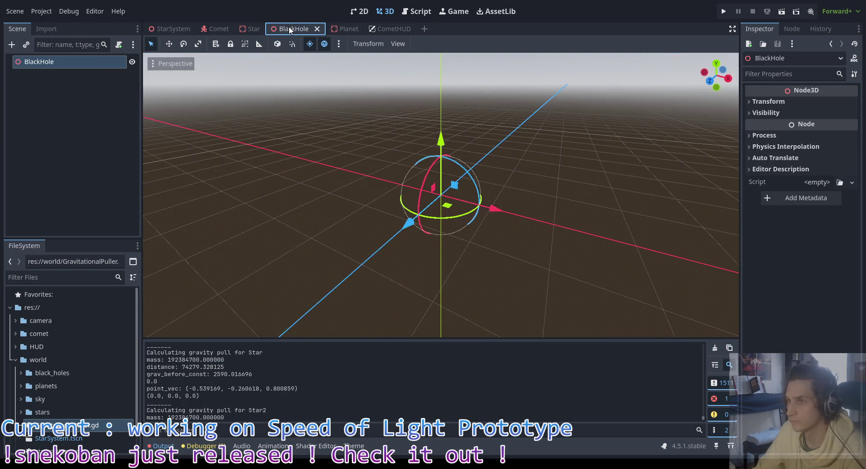
pyautogui.click(251, 29)
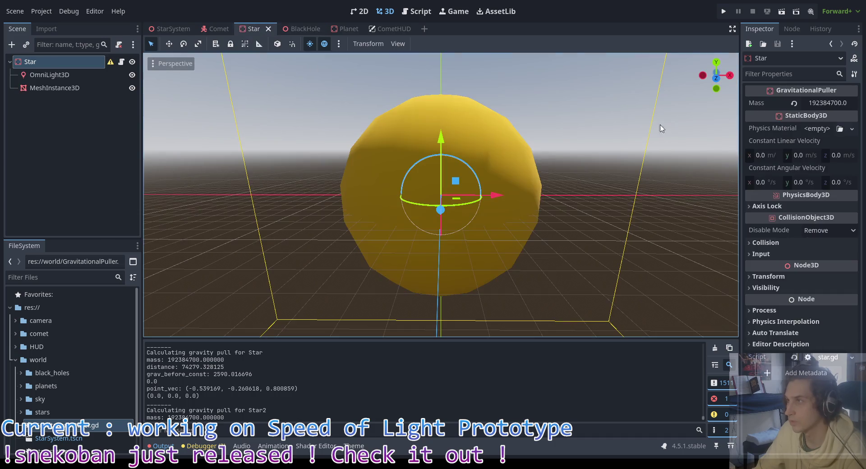
pyautogui.click(820, 106)
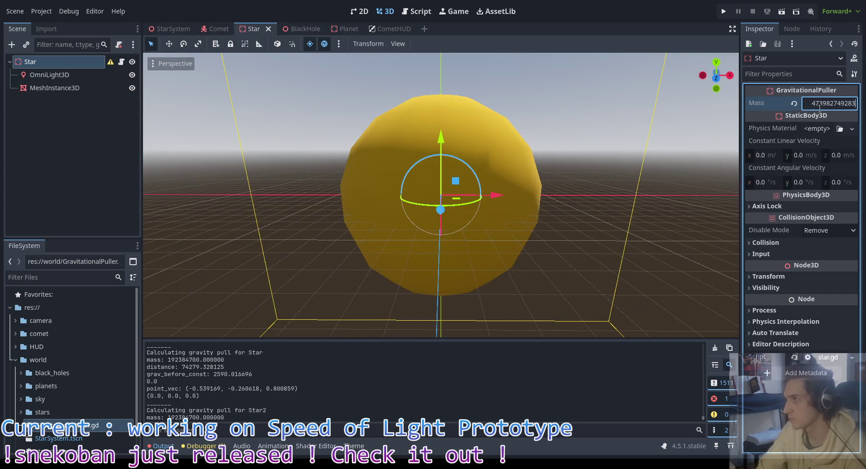
pyautogui.press('Escape')
pyautogui.hotkey('ctrl', 's')
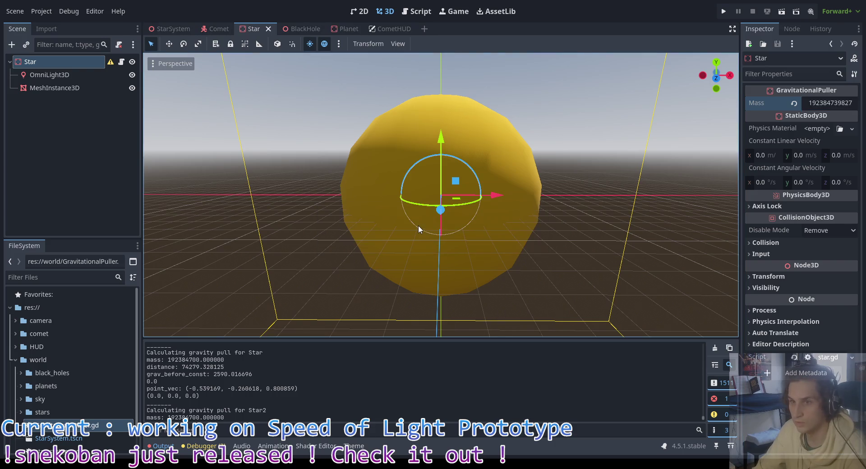
pyautogui.press('F5')
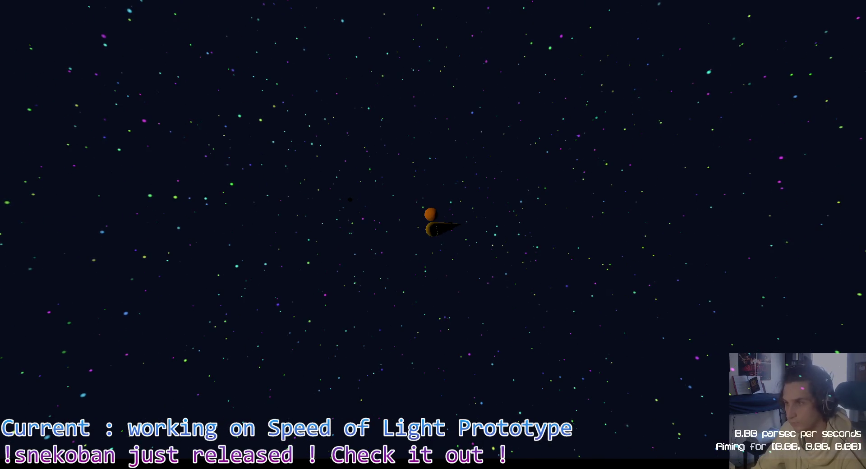
# Step: Stop the game and inspect the grav_before_const output lines showing the overflow error
pyautogui.press('F8')
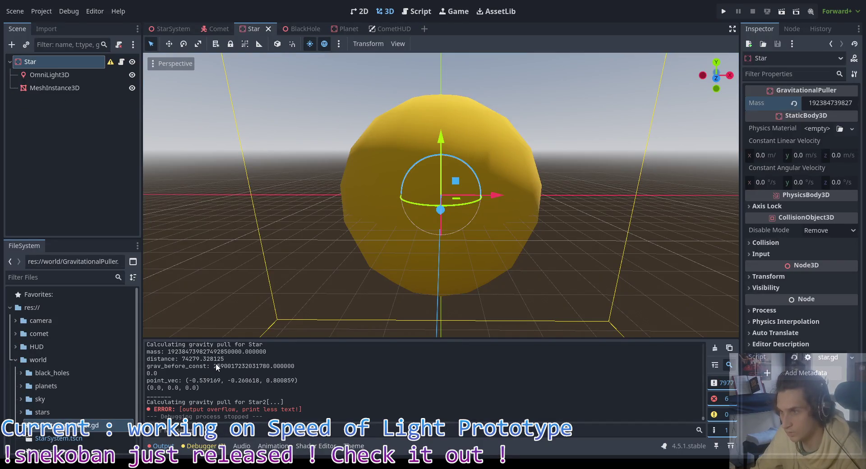
pyautogui.moveTo(234, 366); pyautogui.dragTo(242, 372)
pyautogui.click(242, 372)
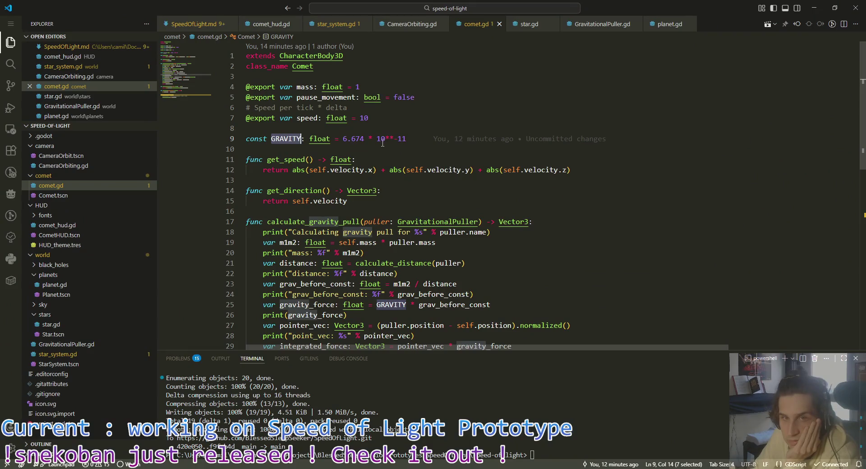
# Step: Make comet.gd's GRAVITY equal 1 with 6.674 * 10**-11 commented out, and save
pyautogui.click(389, 142)
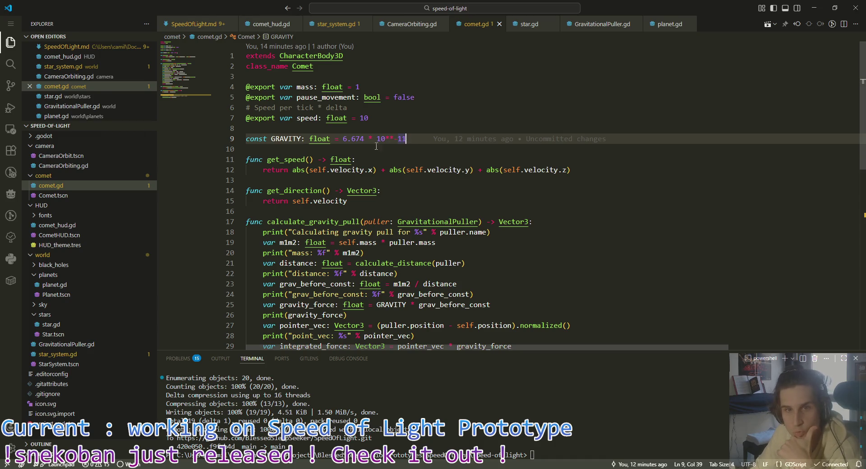
pyautogui.moveTo(342, 140); pyautogui.dragTo(409, 140)
pyautogui.click(431, 140)
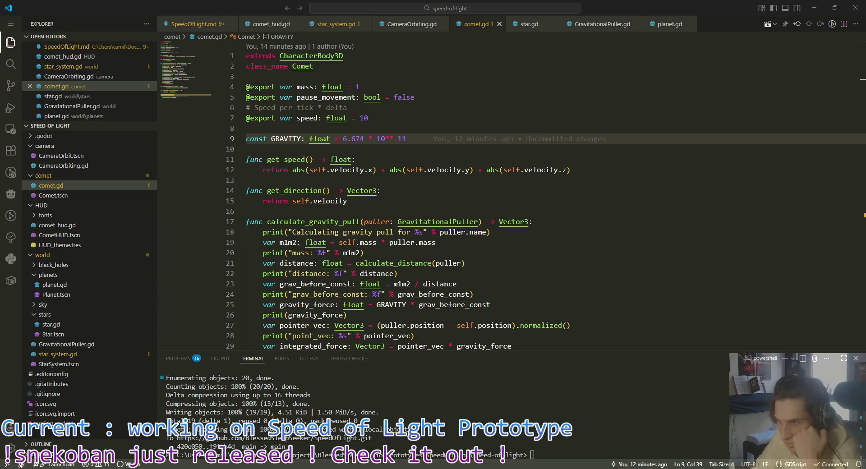
pyautogui.click(344, 138)
pyautogui.write('#')
pyautogui.write('2')
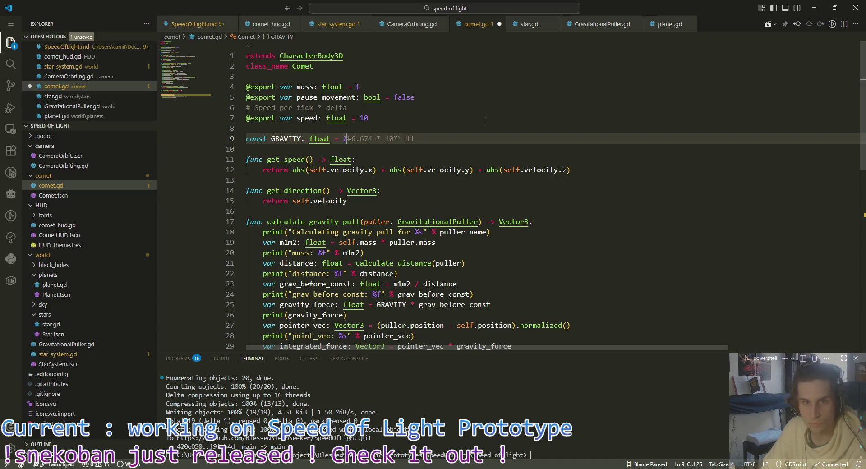
pyautogui.press('BackSpace')
pyautogui.write('1')
pyautogui.hotkey('ctrl', 's')
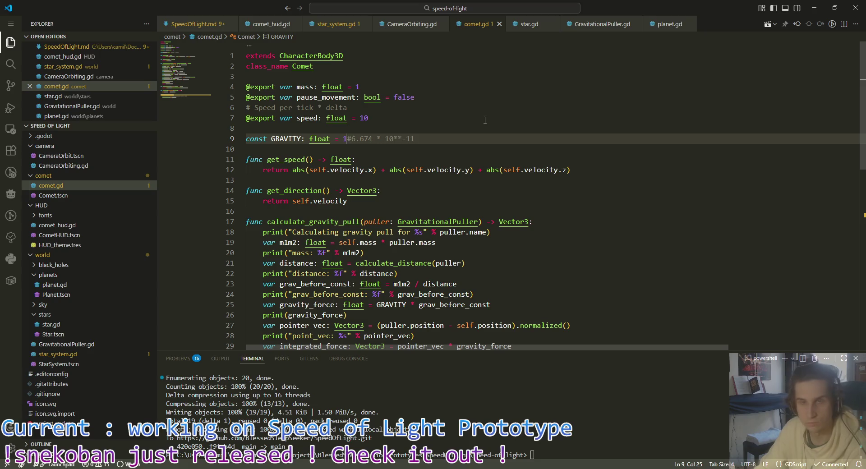
pyautogui.hotkey('alt', 'Tab')
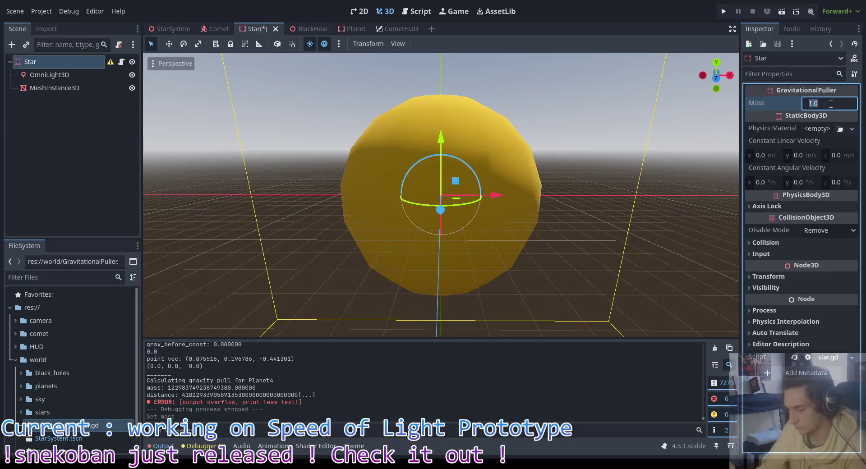
# Step: Set the Star's mass to 24249 and save the Star scene
pyautogui.write('24249')
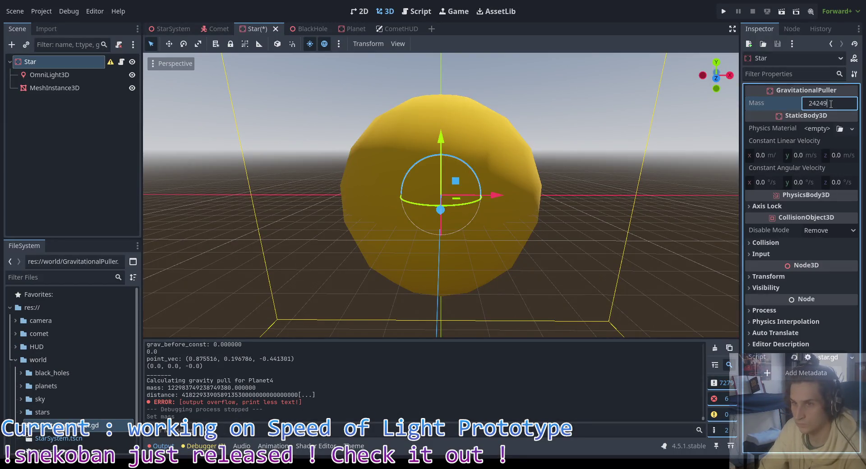
pyautogui.press('Return')
pyautogui.hotkey('ctrl', 's')
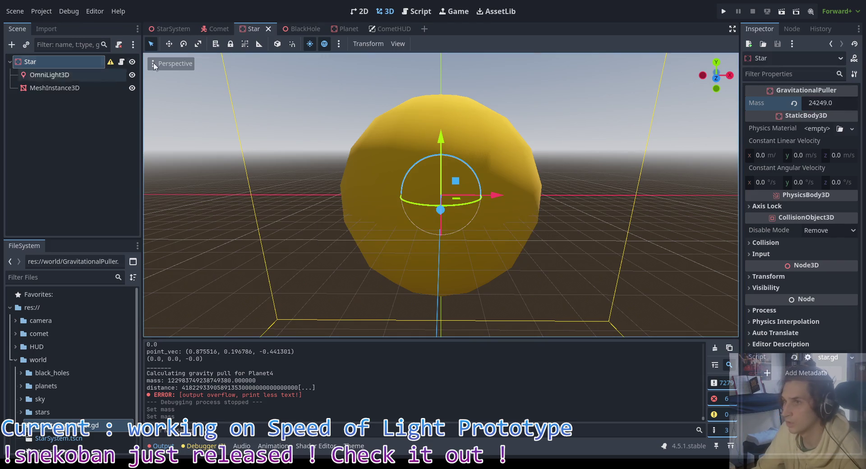
pyautogui.click(205, 31)
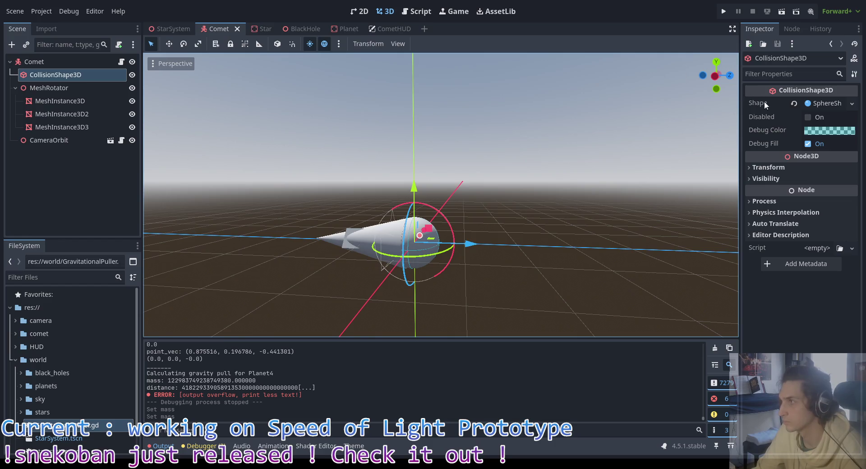
pyautogui.click(253, 28)
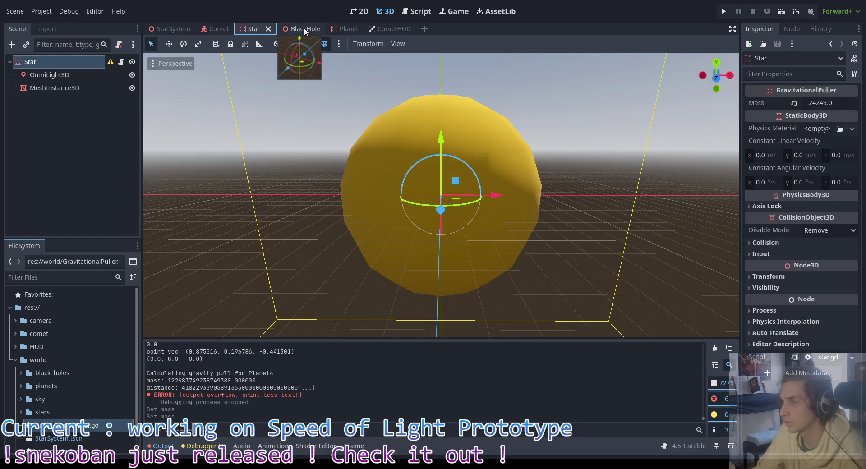
# Step: Set the Planet's mass to 249823 and run the game again
pyautogui.click(346, 29)
pyautogui.moveTo(345, 29); pyautogui.dragTo(291, 29)
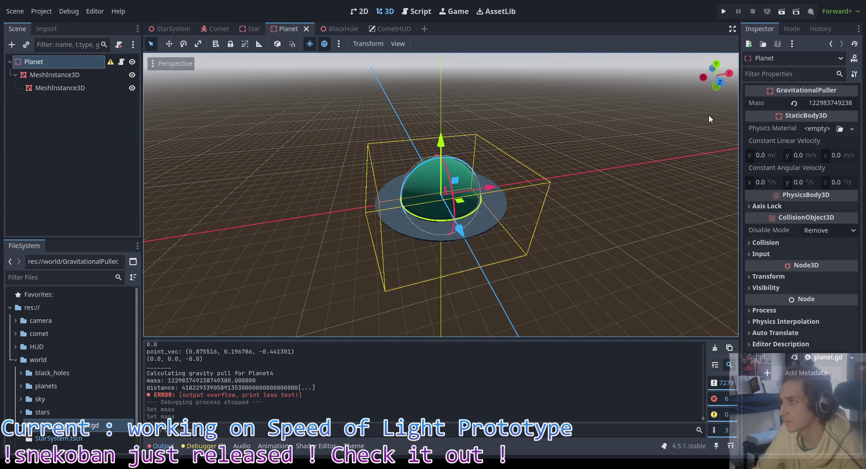
pyautogui.click(838, 104)
pyautogui.doubleClick(838, 104)
pyautogui.write('249823')
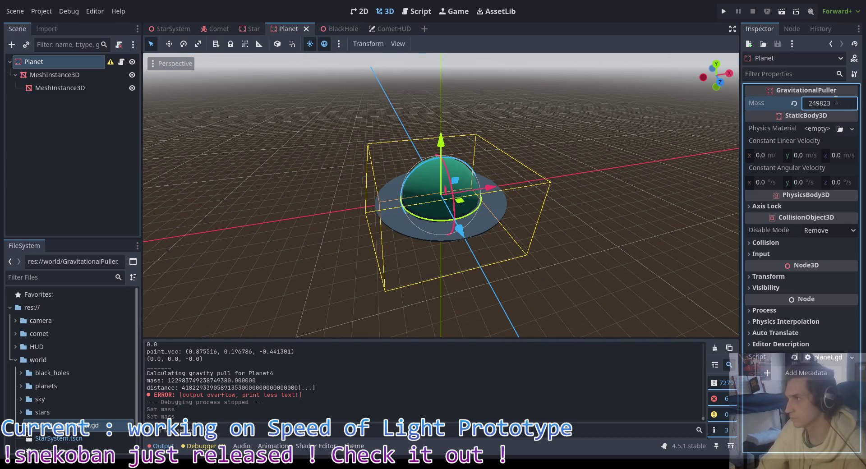
pyautogui.press('F5')
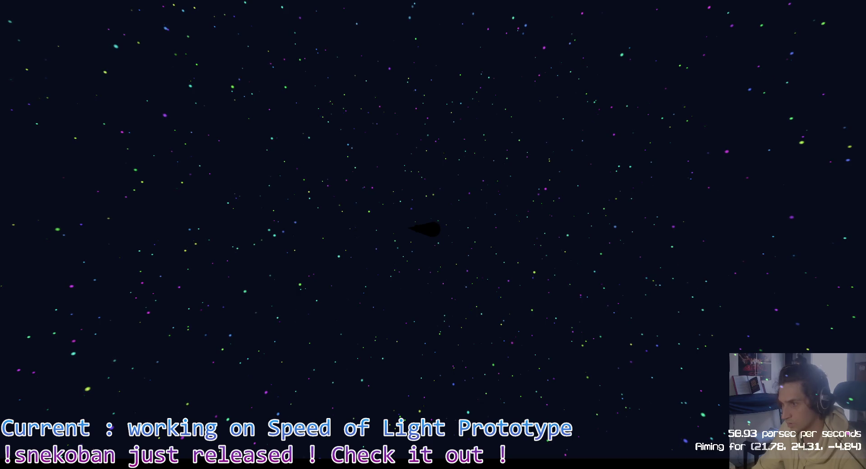
# Step: Stop the test run after watching the comet fly among the stars
pyautogui.press('F8')
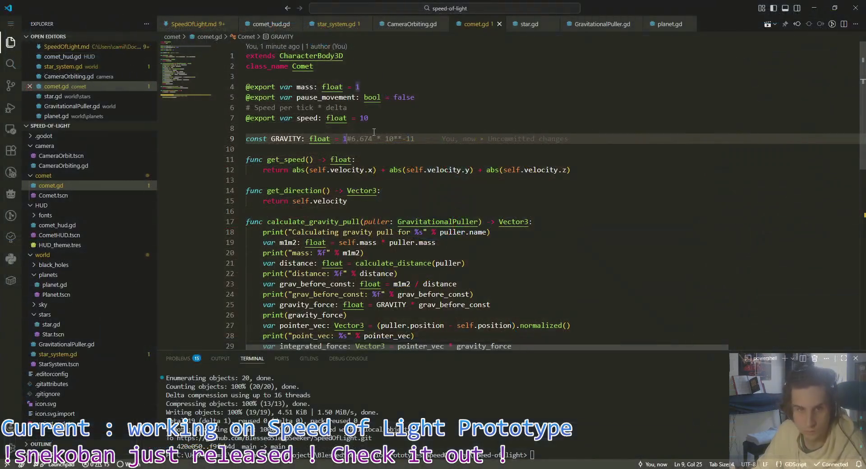
# Step: Comment out the debug print lines 26–31 in calculate_gravity_pull
pyautogui.scroll(-6, 429, 165)
pyautogui.scroll(3, 238, 271)
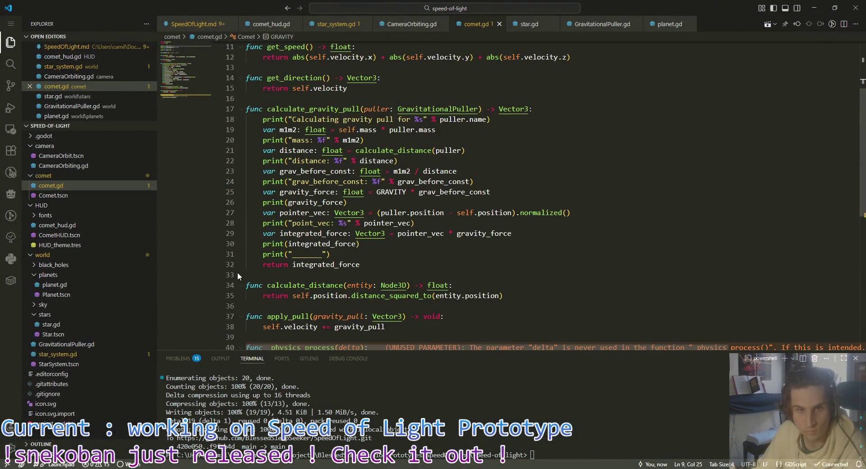
pyautogui.click(257, 254)
pyautogui.write('#')
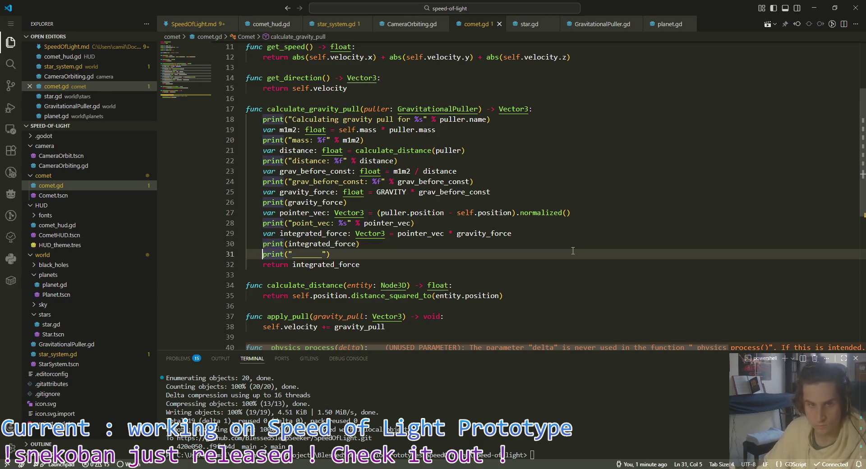
pyautogui.press('Up')
pyautogui.press('Home')
pyautogui.write('`#')
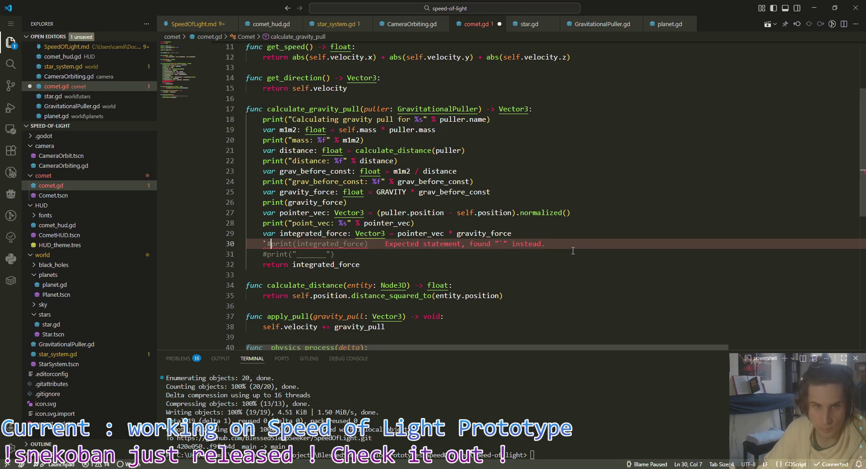
pyautogui.press('BackSpace')
pyautogui.press('Up')
pyautogui.press('Up')
pyautogui.write('#')
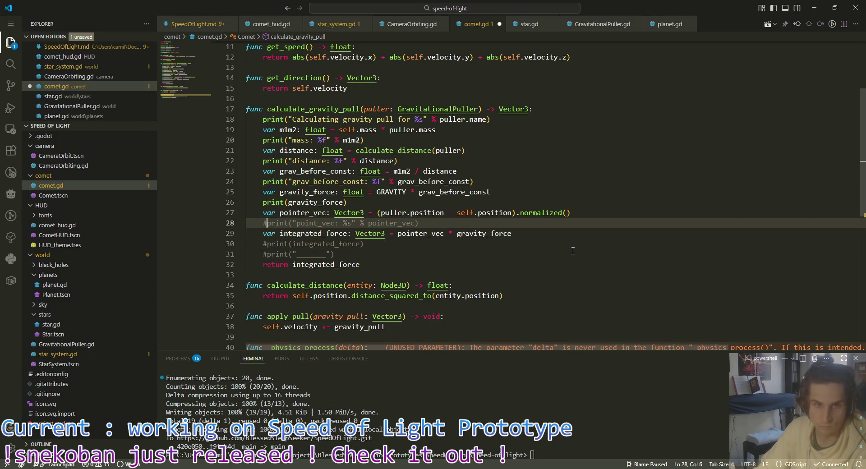
pyautogui.press('Up')
pyautogui.press('Up')
pyautogui.press('Home')
pyautogui.write('#')
# Step: Comment out the remaining print lines 18–24 and save comet.gd
pyautogui.press('Up')
pyautogui.press('Up')
pyautogui.press('Up')
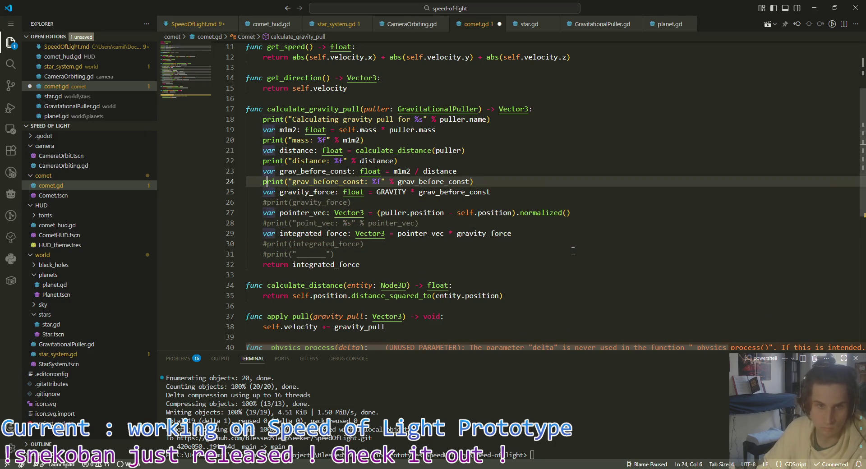
pyautogui.press('Down')
pyautogui.press('Home')
pyautogui.write('#')
pyautogui.press('Up')
pyautogui.press('Up')
pyautogui.press('Home')
pyautogui.write('#')
pyautogui.press('Up')
pyautogui.press('Up')
pyautogui.press('Home')
pyautogui.write('#')
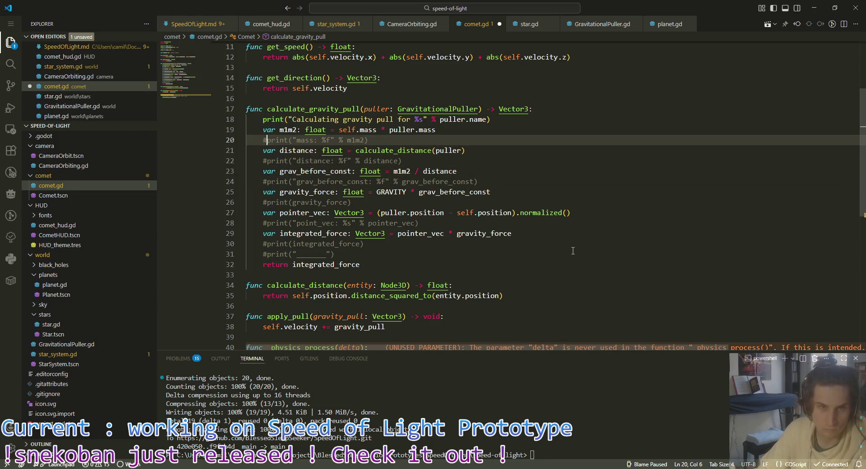
pyautogui.press('Up')
pyautogui.press('Up')
pyautogui.press('Home')
pyautogui.write('#')
pyautogui.hotkey('ctrl', 's')
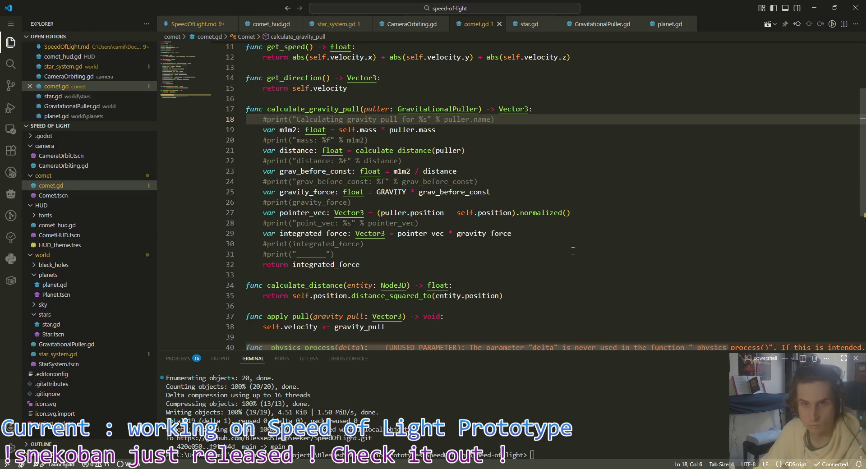
pyautogui.hotkey('alt', 'Tab')
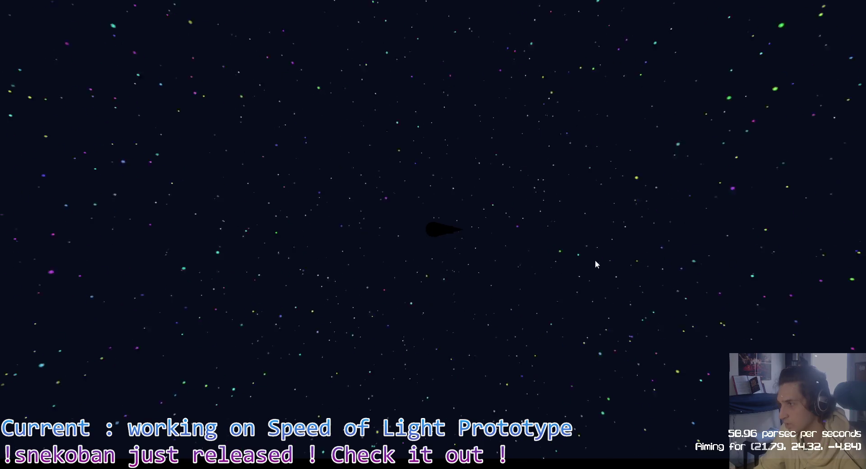
# Step: Close the running game with Alt+F4 and return to comet.gd in the code editor
pyautogui.hotkey('alt', 'F4')
pyautogui.hotkey('alt', 'Tab')
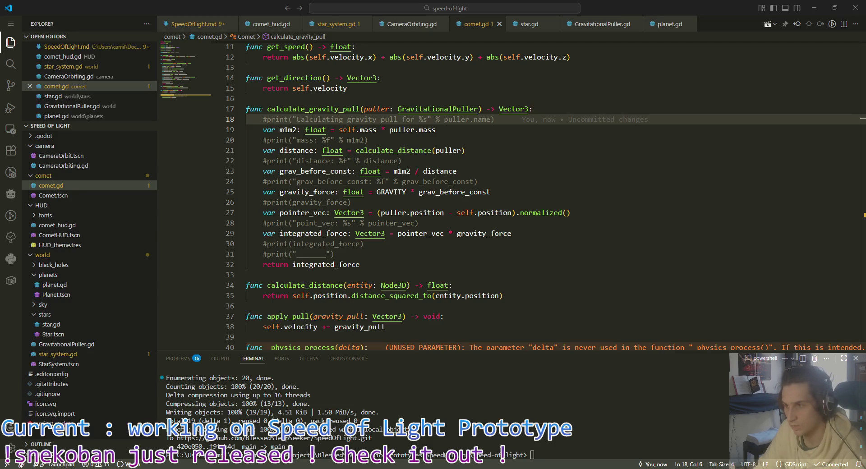
# Step: Check the GRAVITY constant on line 9, then commit and save the Planet's new mass
pyautogui.scroll(4, 356, 115)
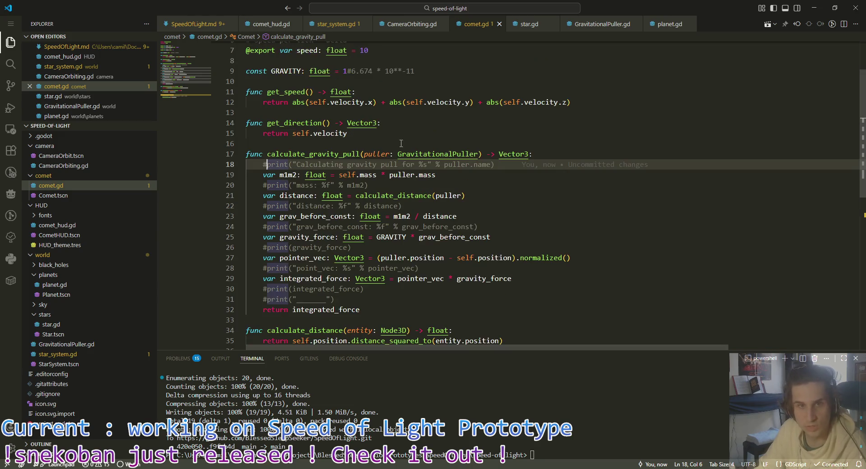
pyautogui.click(345, 139)
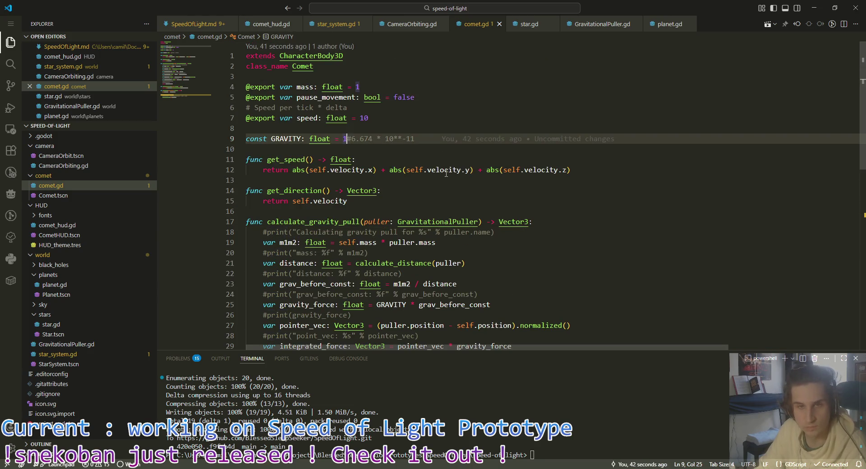
pyautogui.moveTo(448, 172)
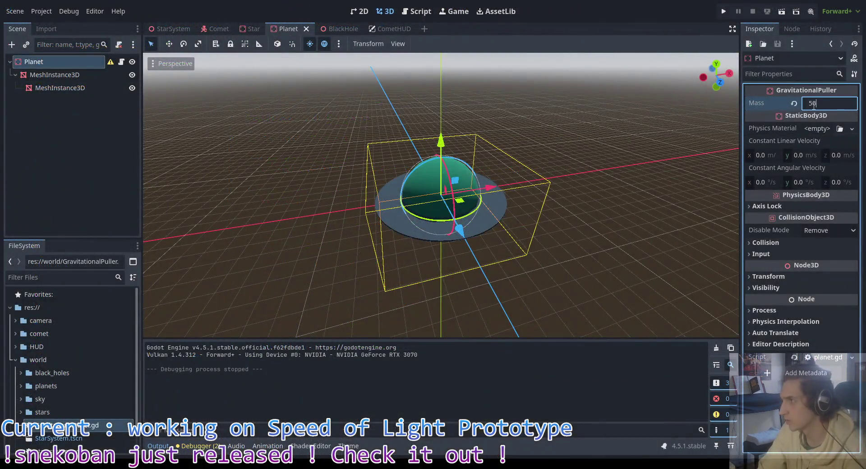
pyautogui.press('Return')
pyautogui.hotkey('ctrl', 's')
# Step: Set the Star's mass to 100 and test-run the game
pyautogui.click(251, 29)
pyautogui.click(817, 103)
pyautogui.write('00')
pyautogui.press('Return')
pyautogui.press('F5')
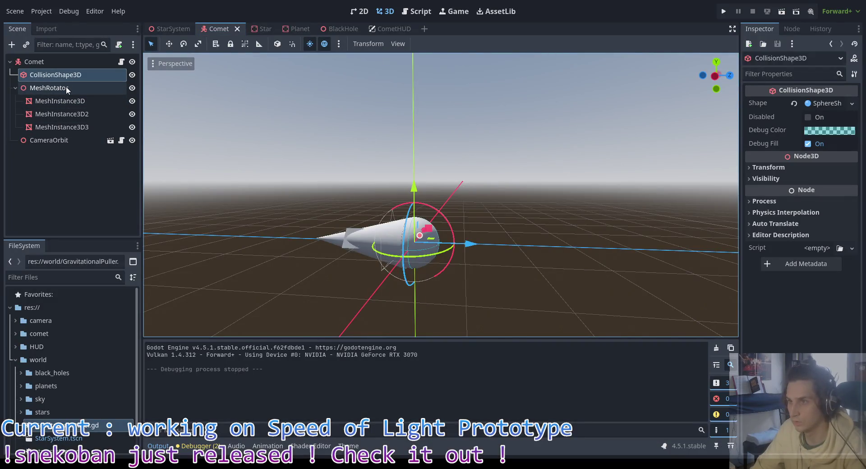
# Step: Untick Collision Mask layer 1 on CameraOrbit's SpringArm3D, then test-run and stop the game
pyautogui.click(47, 141)
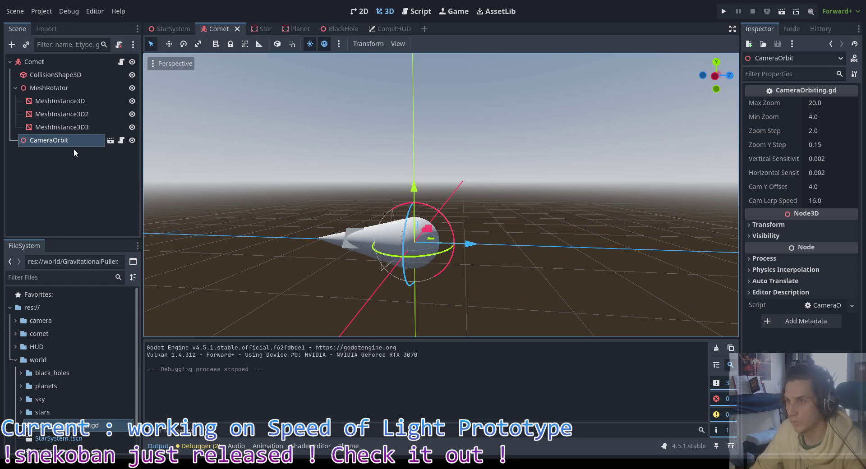
pyautogui.click(110, 140)
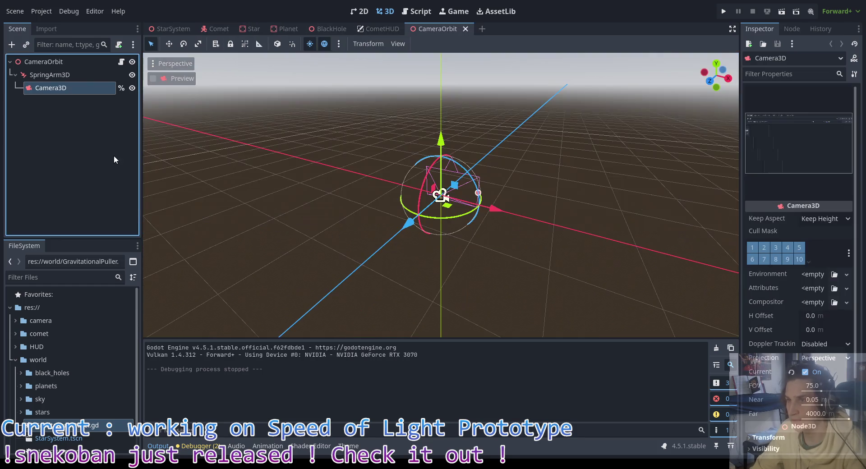
pyautogui.click(66, 75)
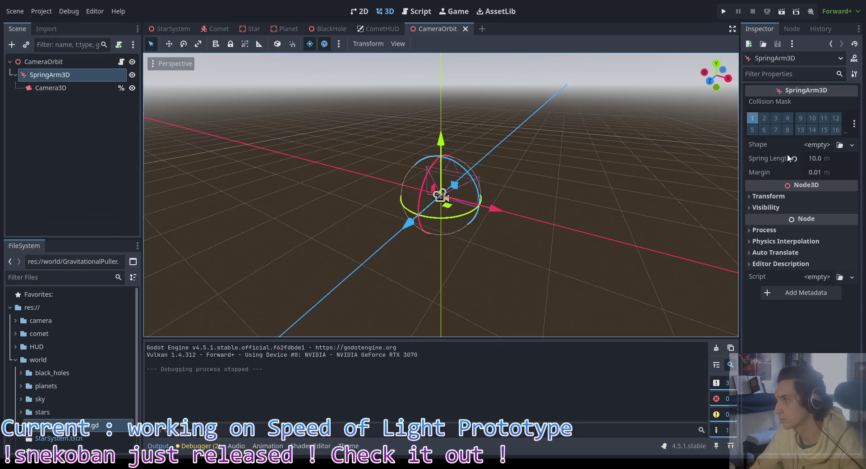
pyautogui.click(750, 119)
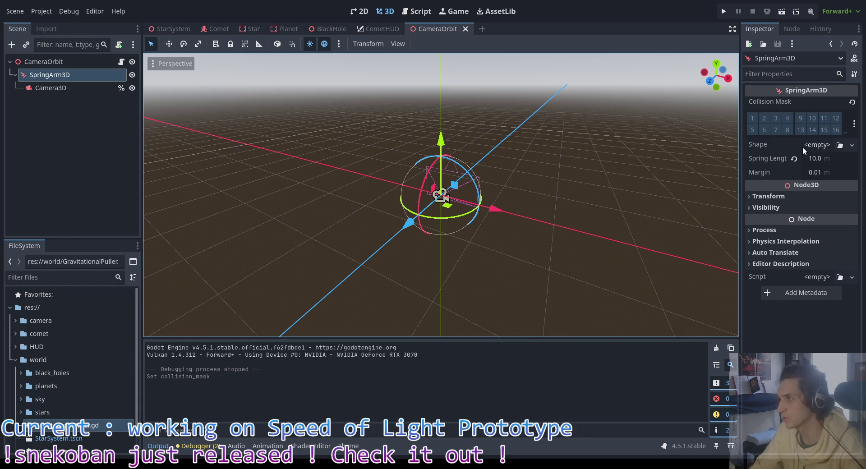
pyautogui.press('F5')
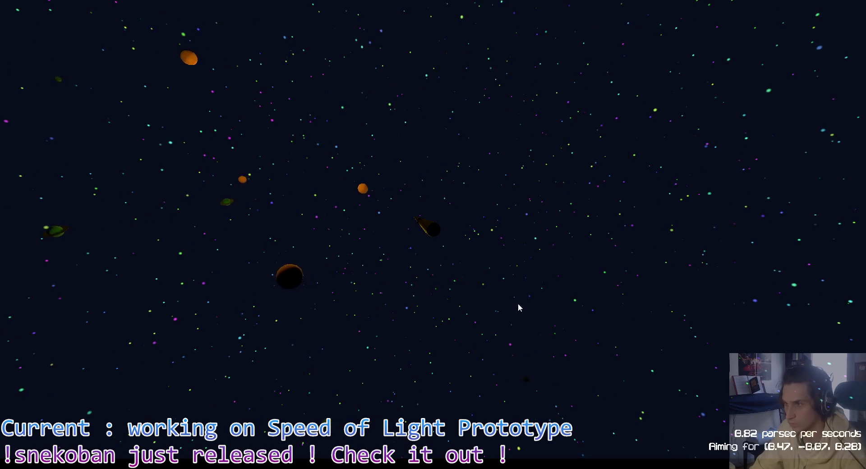
pyautogui.press('F8')
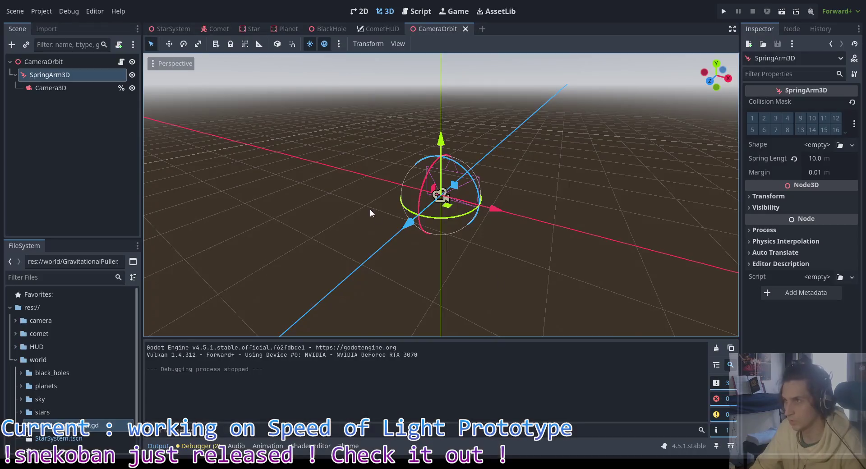
# Step: Hide all six planets in the StarSystem scene's Planets group
pyautogui.click(172, 28)
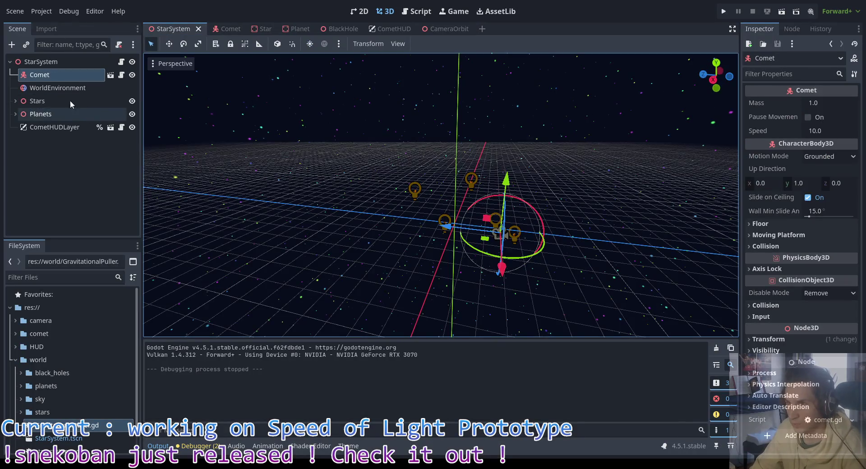
pyautogui.click(15, 114)
pyautogui.click(133, 127)
pyautogui.click(132, 141)
pyautogui.click(132, 154)
pyautogui.click(132, 206)
pyautogui.click(132, 193)
pyautogui.click(133, 127)
pyautogui.click(132, 140)
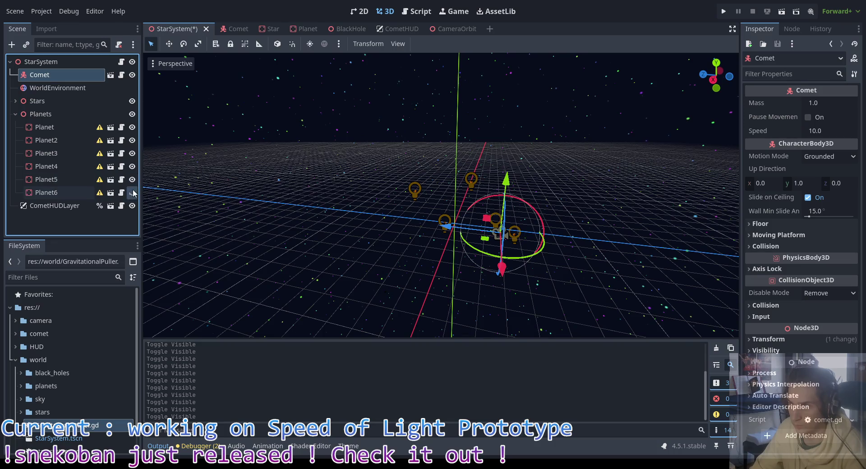
pyautogui.click(15, 114)
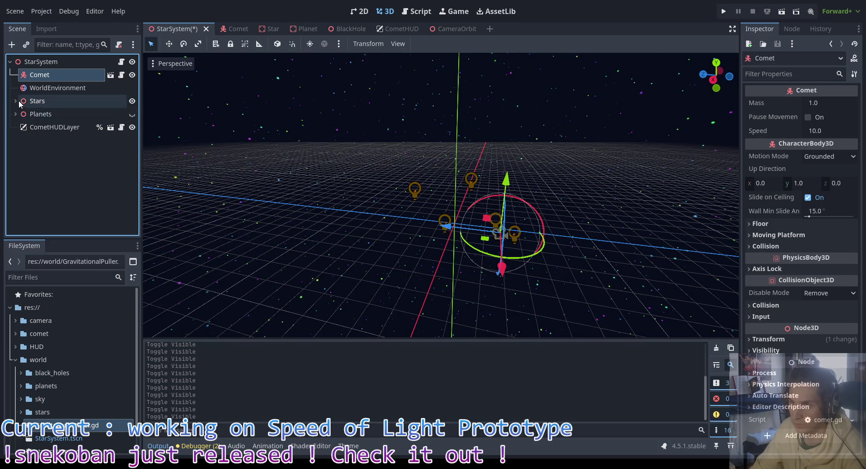
# Step: Hide Star2–Star5, keeping the first Star visible, then save StarSystem and run the game
pyautogui.click(19, 102)
pyautogui.click(15, 101)
pyautogui.click(132, 114)
pyautogui.click(132, 127)
pyautogui.click(133, 140)
pyautogui.click(132, 153)
pyautogui.click(132, 167)
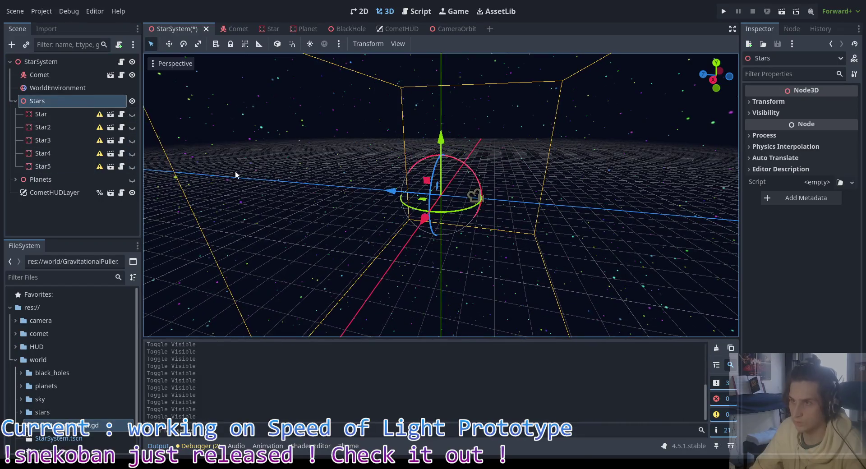
pyautogui.click(132, 114)
pyautogui.hotkey('ctrl', 's')
pyautogui.moveTo(296, 186)
pyautogui.mouseDown()
pyautogui.moveTo(271, 186)
pyautogui.moveTo(313, 204)
pyautogui.mouseUp()
pyautogui.press('F5')
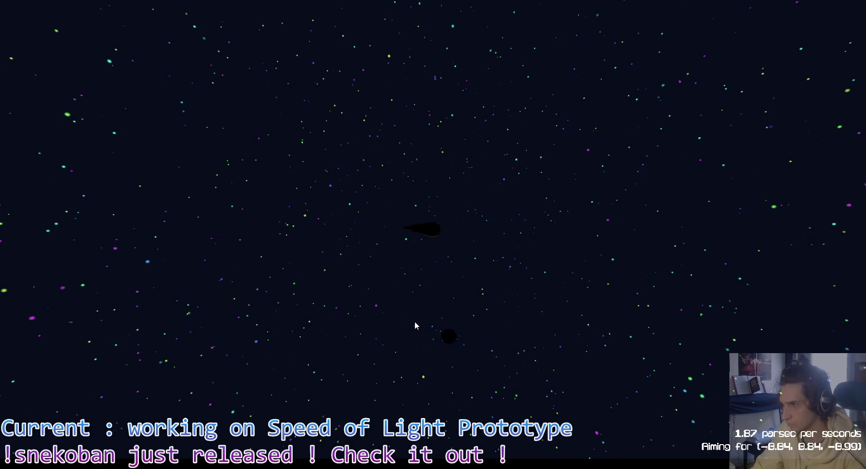
pyautogui.press('w')
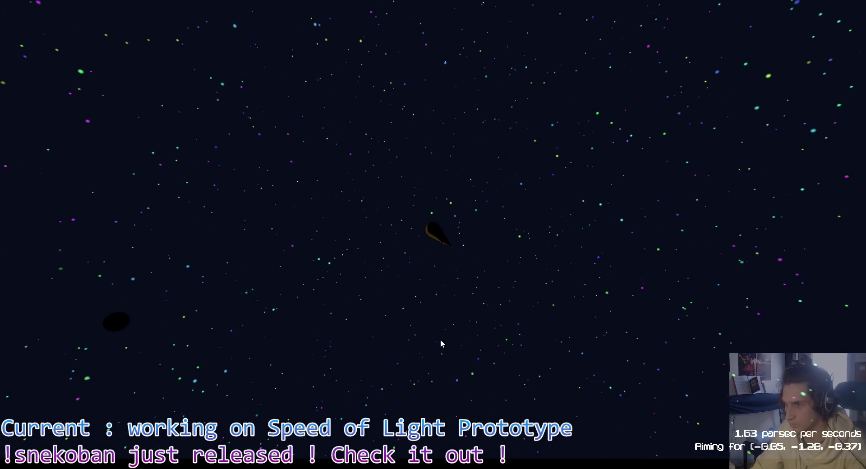
pyautogui.press('Escape')
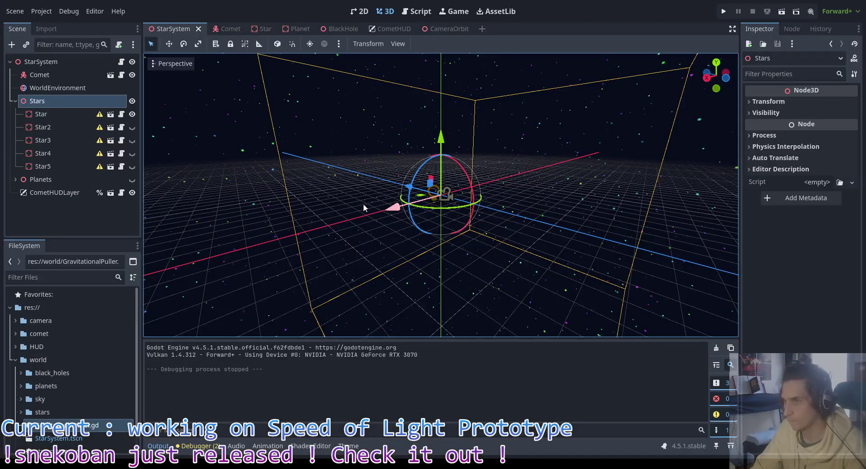
# Step: Set the Star scene's OmniLight3D range to 100000 and run the game to test it
pyautogui.click(251, 28)
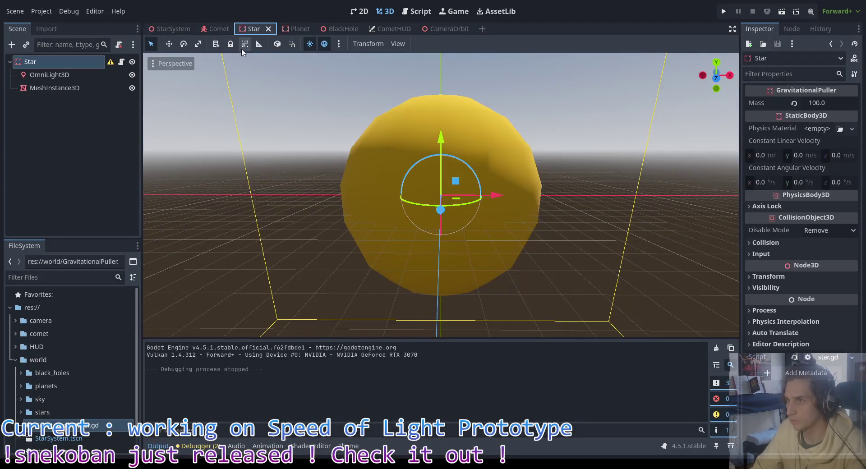
pyautogui.click(72, 77)
pyautogui.scroll(3, 776, 107)
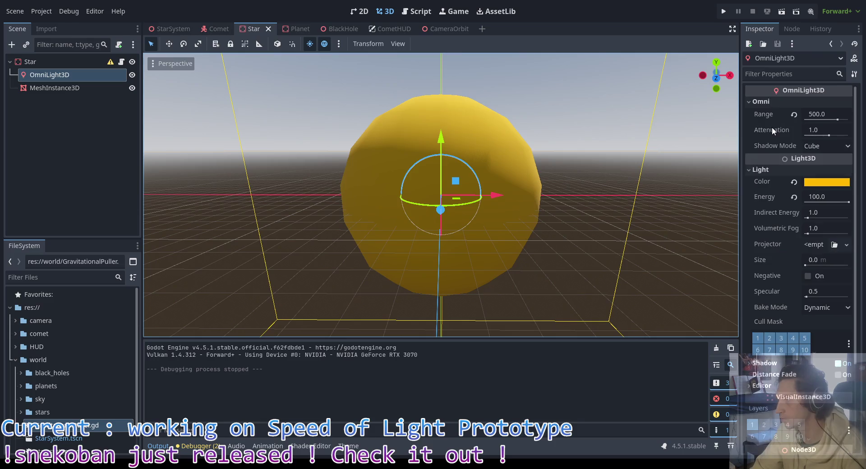
pyautogui.moveTo(779, 110)
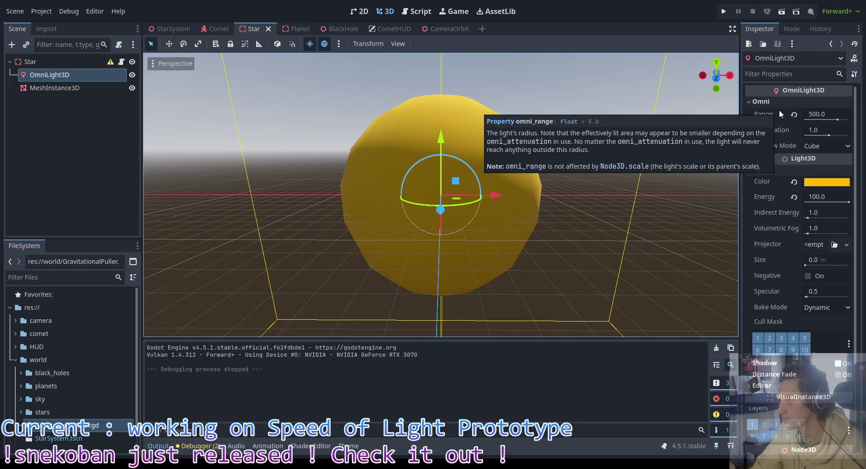
pyautogui.click(828, 114)
pyautogui.write('100000')
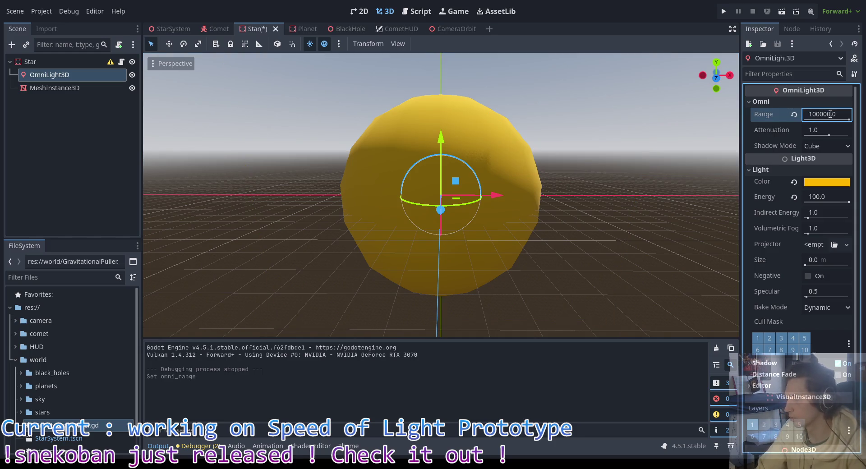
pyautogui.press('Return')
pyautogui.press('F5')
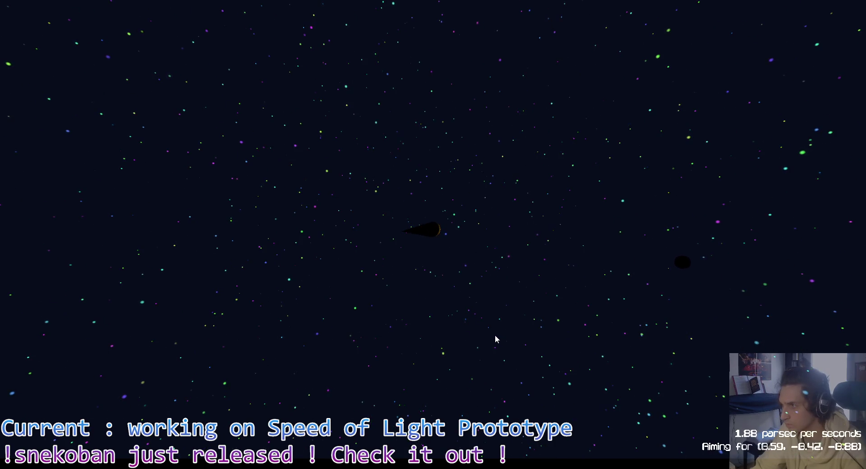
# Step: Stop the test run and switch back to comet.gd in the code editor
pyautogui.press('F8')
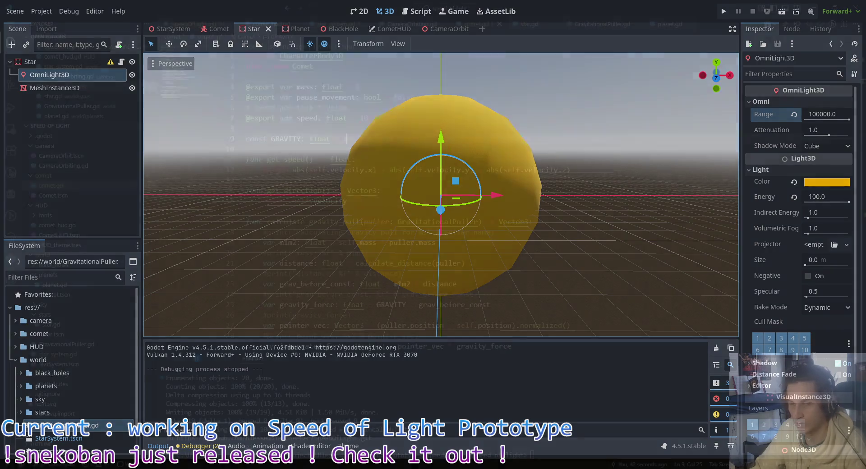
pyautogui.hotkey('alt', 'Tab')
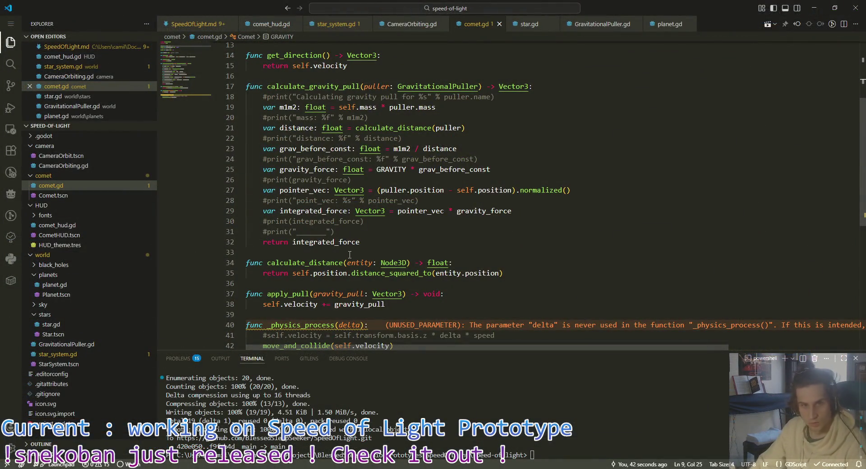
# Step: Remove the stray self line after move_and_collide in comet.gd and save
pyautogui.scroll(-5, 361, 244)
pyautogui.click(409, 212)
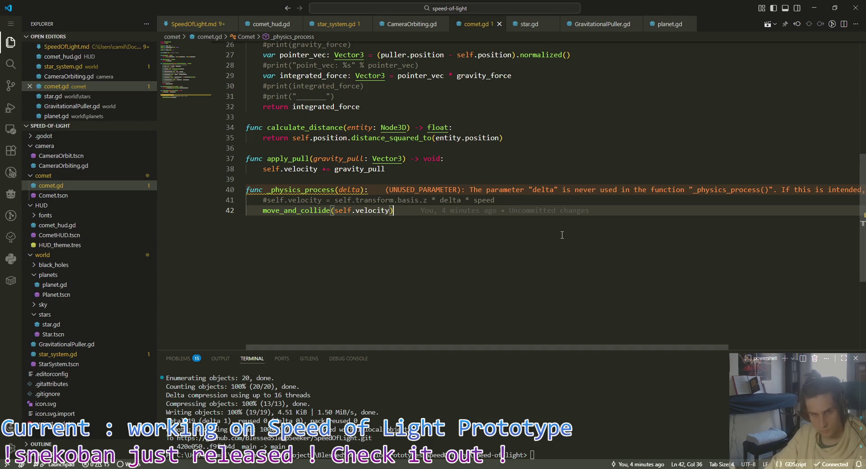
pyautogui.press('Return')
pyautogui.write('self')
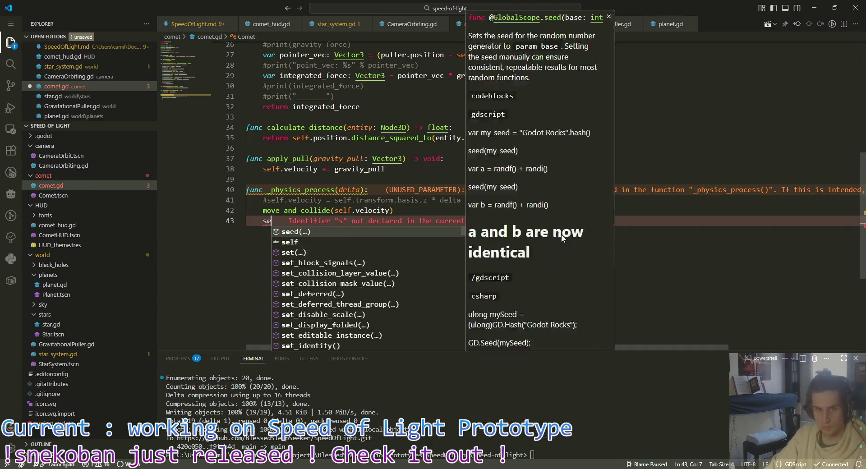
pyautogui.write('.loo')
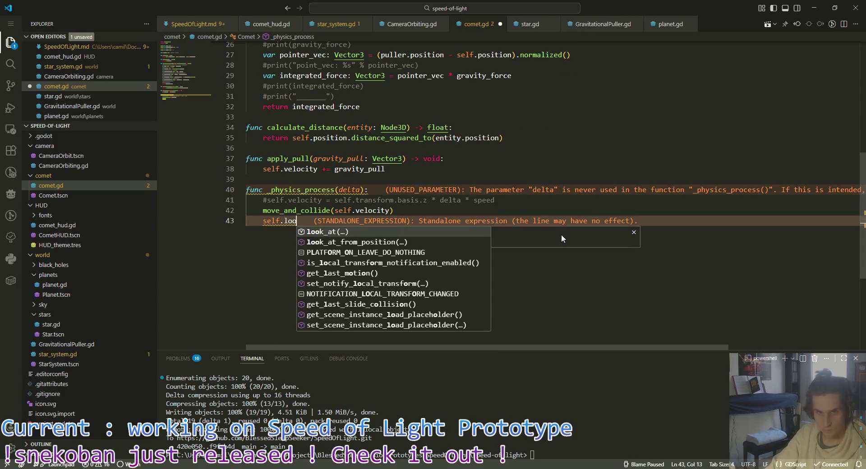
pyautogui.press('Tab')
pyautogui.hotkey('ctrl', 'BackSpace')
pyautogui.hotkey('ctrl', 'BackSpace')
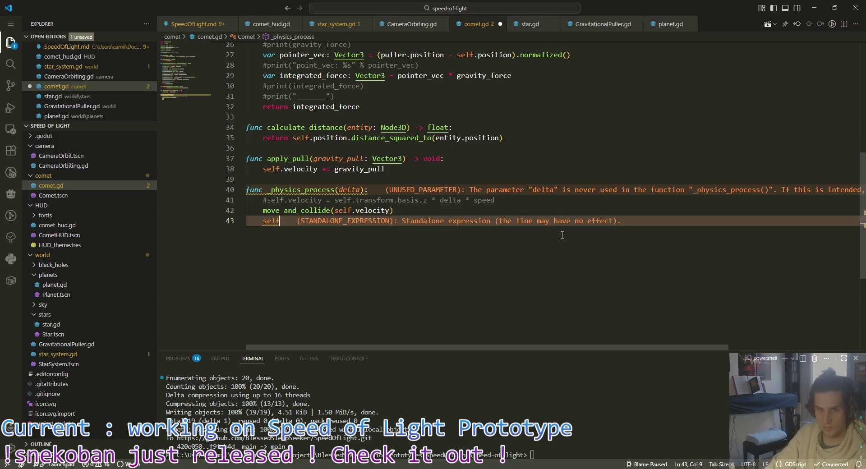
pyautogui.hotkey('ctrl', 'BackSpace')
pyautogui.hotkey('ctrl', 'BackSpace')
pyautogui.hotkey('ctrl', 's')
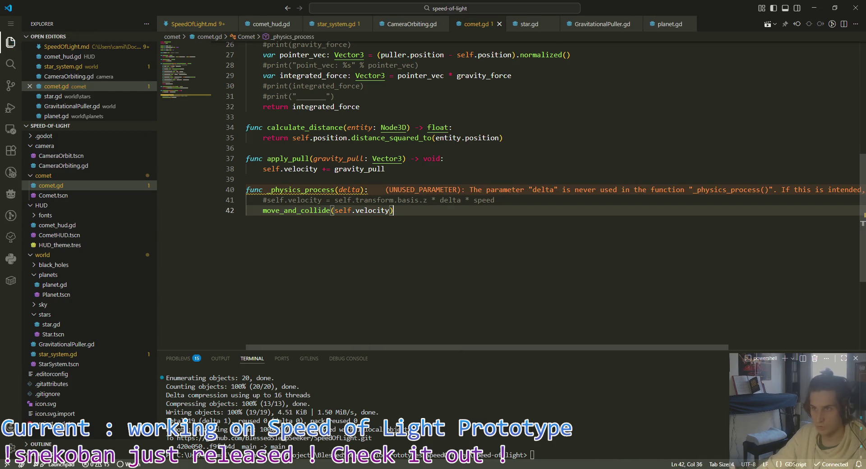
pyautogui.hotkey('alt', 'Tab')
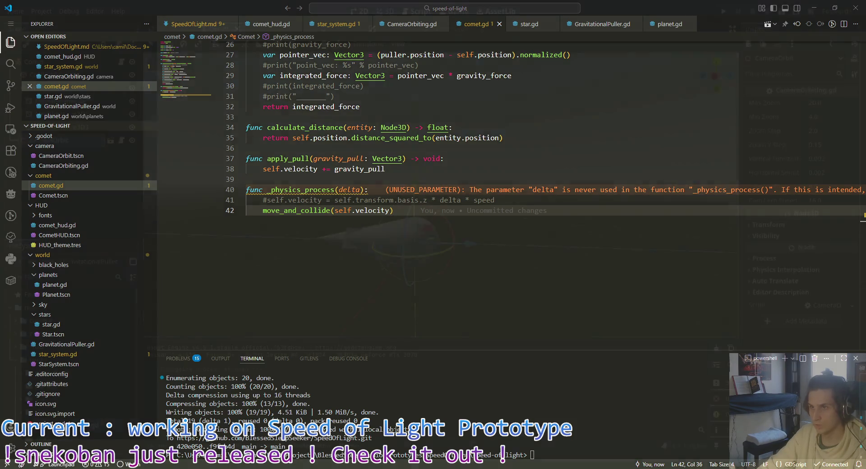
pyautogui.hotkey('alt', 'Tab')
pyautogui.write('@expo')
pyautogui.press('Return')
pyautogui.press('BackSpace')
pyautogui.press('BackSpace')
pyautogui.press('BackSpace')
pyautogui.press('Up')
pyautogui.press('Up')
pyautogui.press('Up')
pyautogui.press('Down')
pyautogui.press('Down')
pyautogui.press('Down')
pyautogui.press('Return')
pyautogui.write('@onready var ')
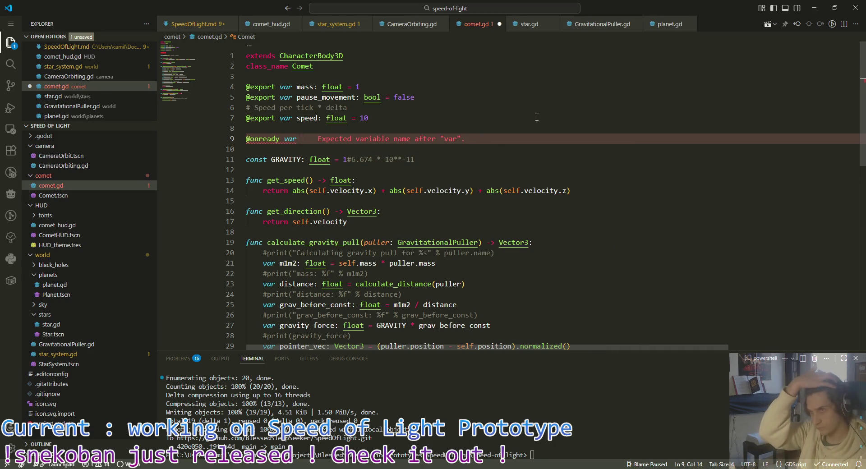
pyautogui.write('skin: Node3D =')
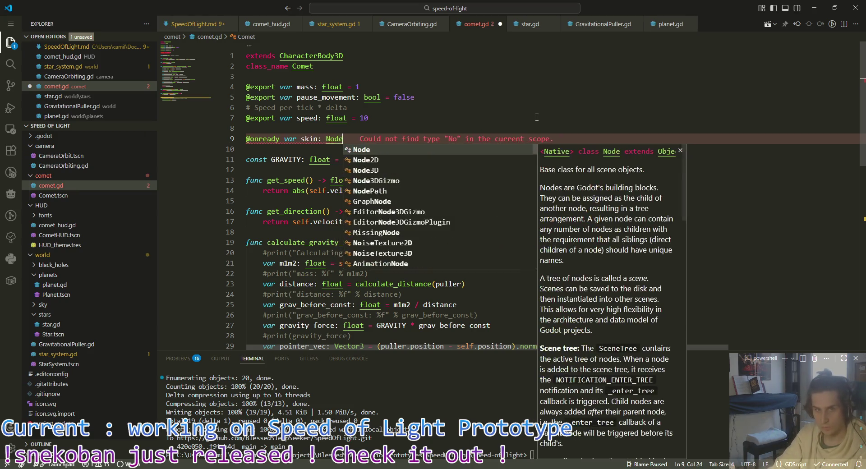
pyautogui.write(' $')
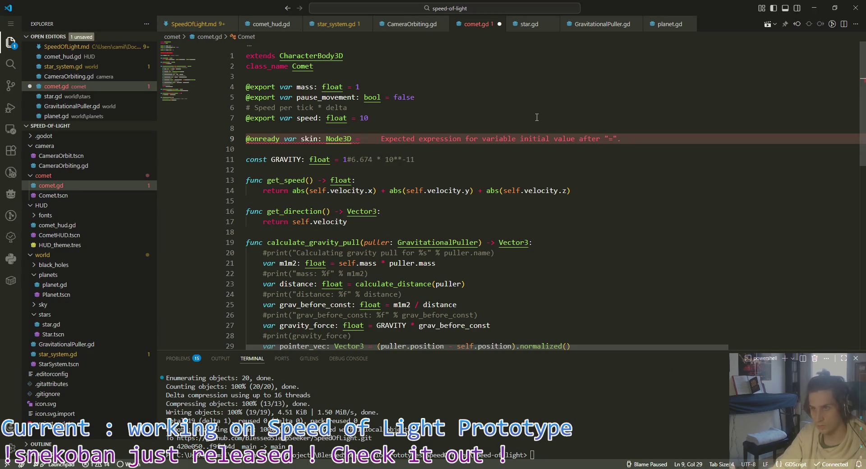
pyautogui.write('MeshRotator')
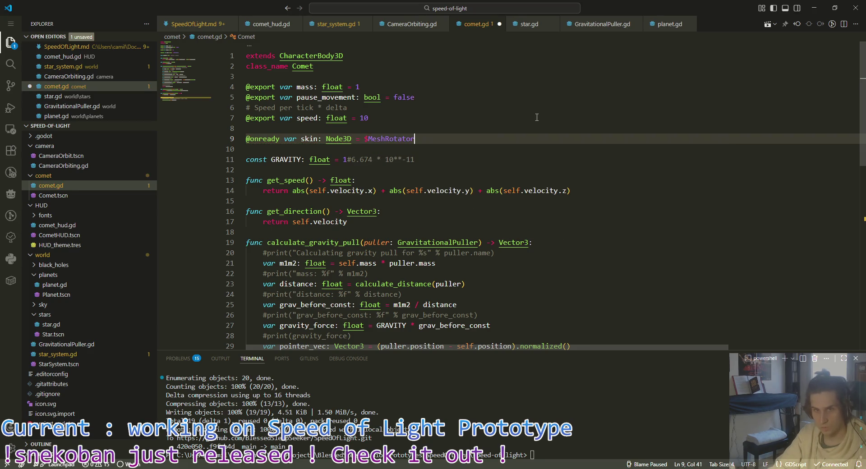
# Step: Add 'skin.look_at(velocity)' next to move_and_collide in _physics_process, then return to Godot
pyautogui.doubleClick(309, 139)
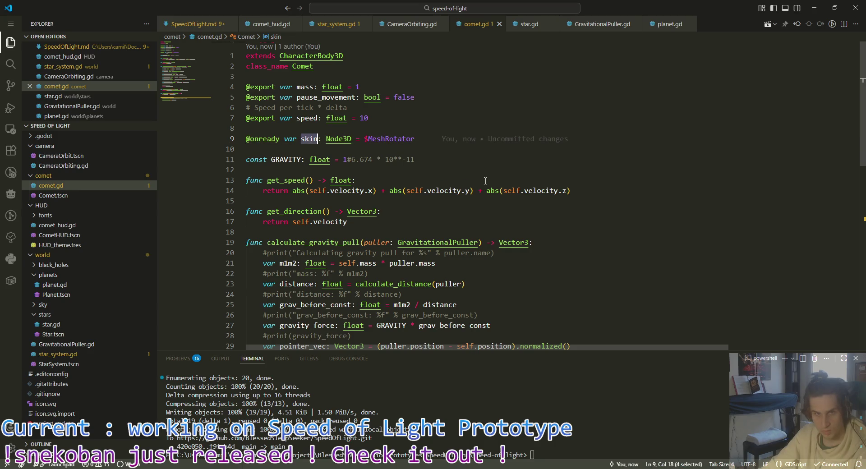
pyautogui.scroll(-5, 474, 202)
pyautogui.click(338, 222)
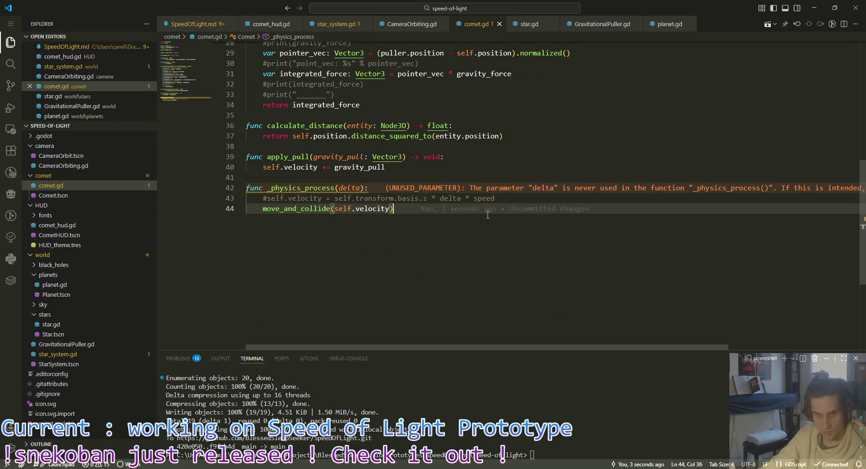
pyautogui.press('Return')
pyautogui.write('skin.look_at ve')
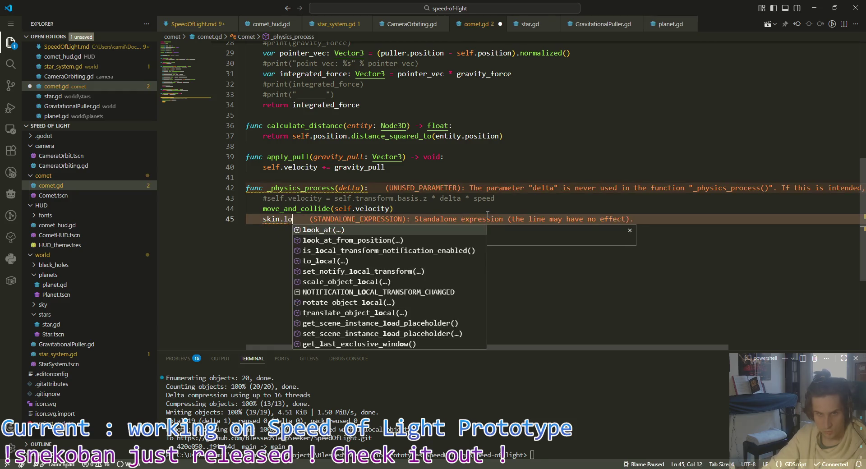
pyautogui.press('BackSpace')
pyautogui.press('BackSpace')
pyautogui.press('BackSpace')
pyautogui.write('(velo')
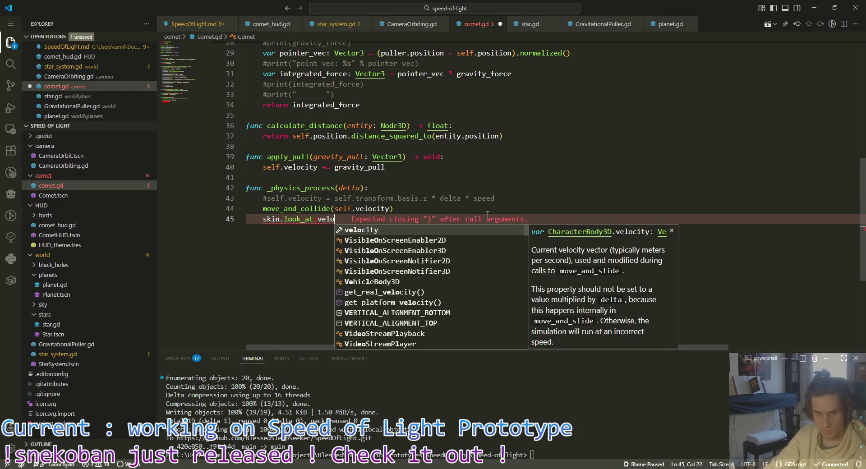
pyautogui.press('Return')
pyautogui.hotkey('alt', 'Up')
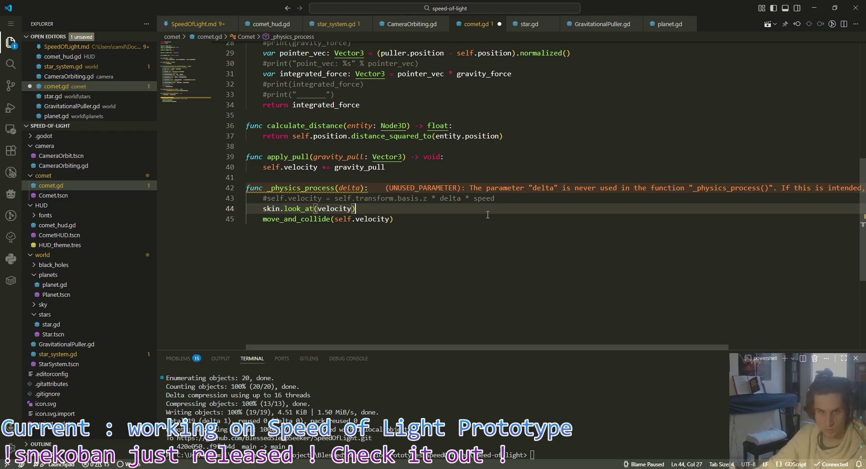
pyautogui.hotkey('alt', 'Tab')
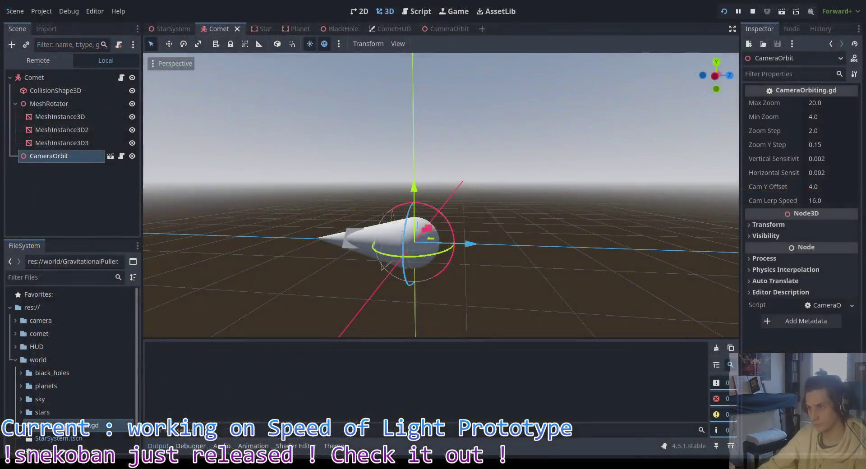
pyautogui.press('F5')
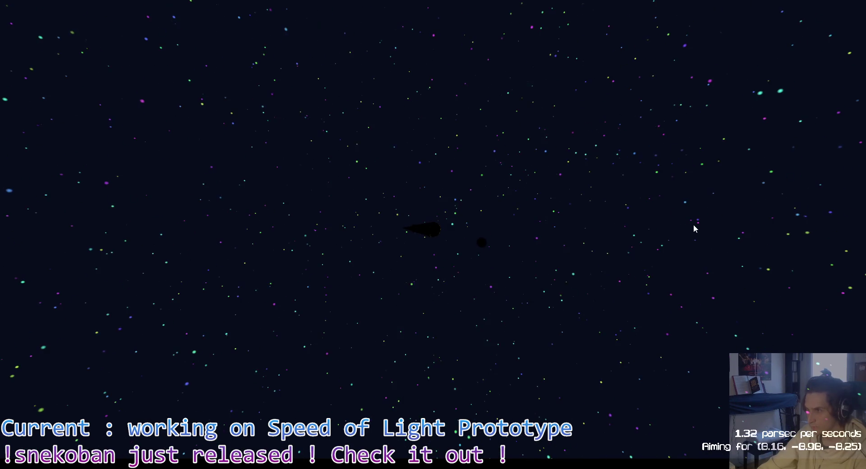
pyautogui.press('Escape')
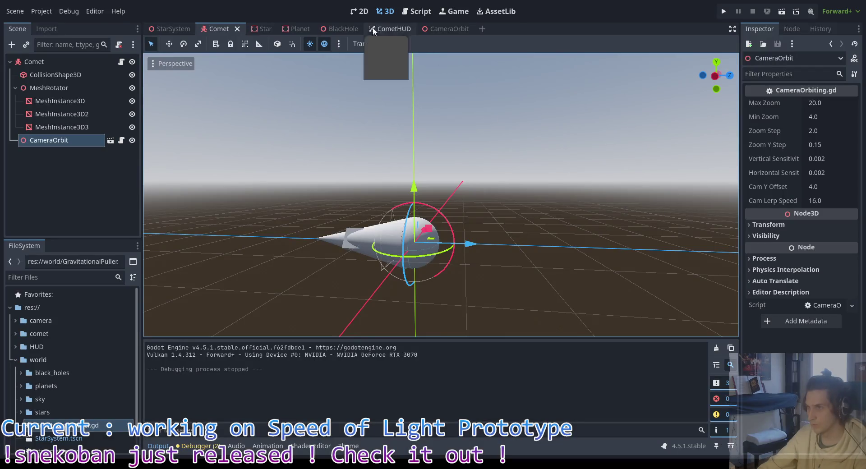
# Step: Give the star's sphere mesh radius 70 and height 140, save Star, and run the game
pyautogui.click(265, 29)
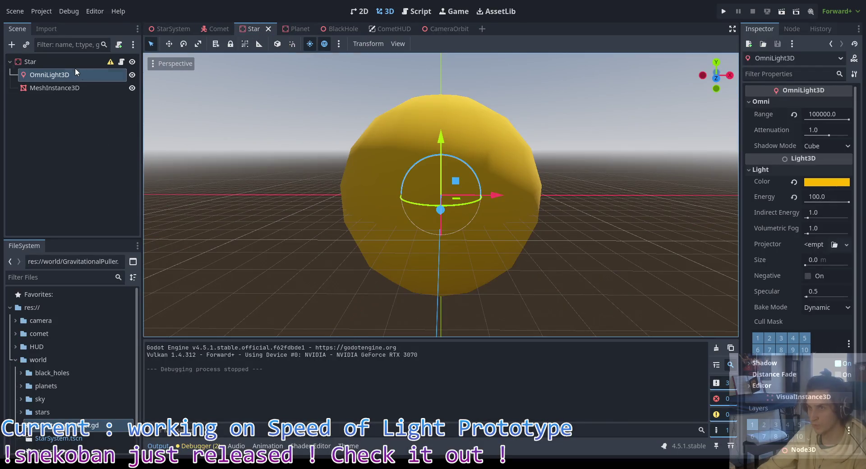
pyautogui.click(31, 62)
pyautogui.click(55, 88)
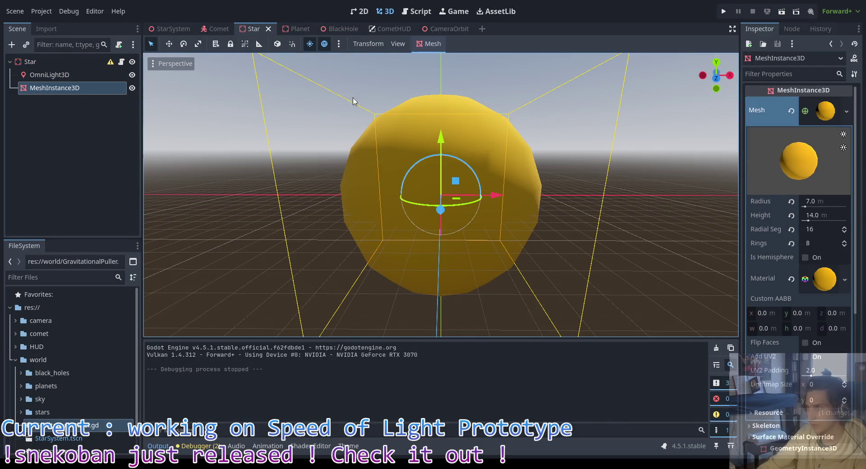
pyautogui.click(821, 200)
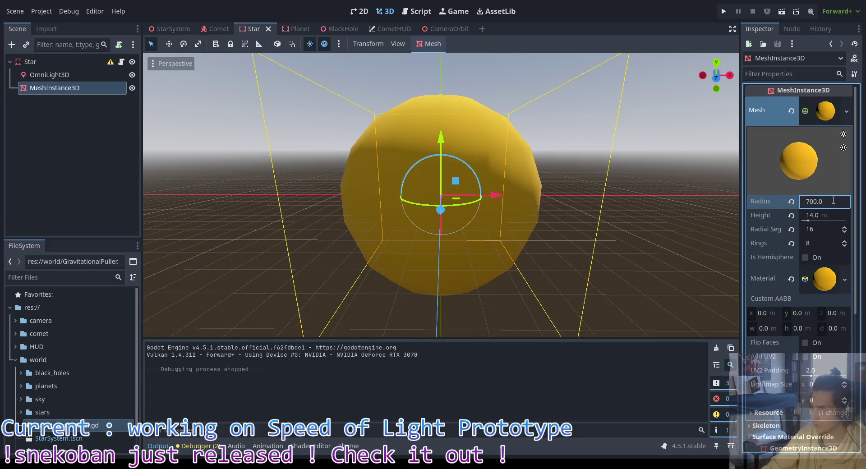
pyautogui.press('Return')
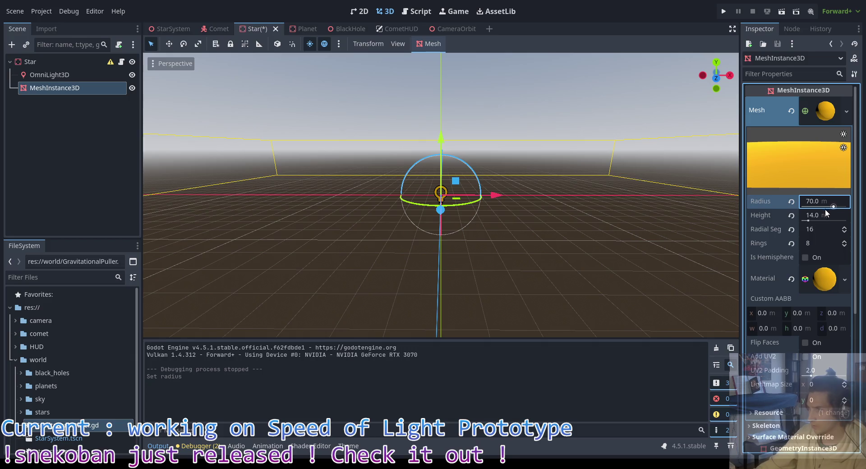
pyautogui.click(815, 216)
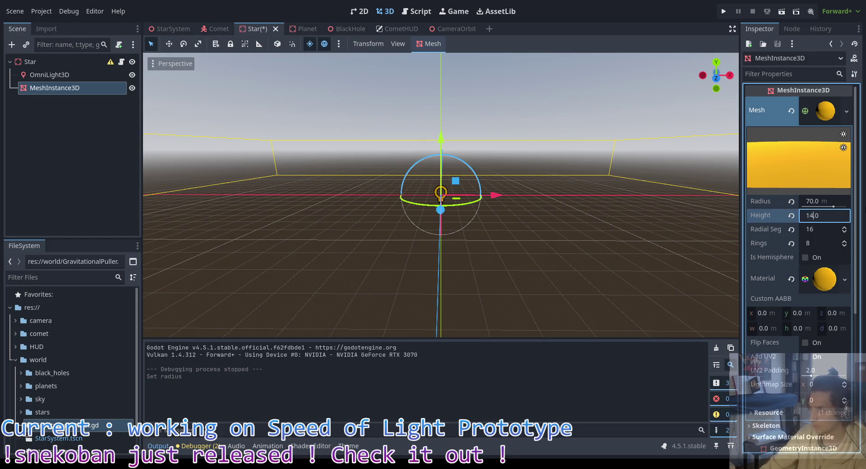
pyautogui.press('Return')
pyautogui.hotkey('ctrl', 's')
pyautogui.scroll(-5, 517, 206)
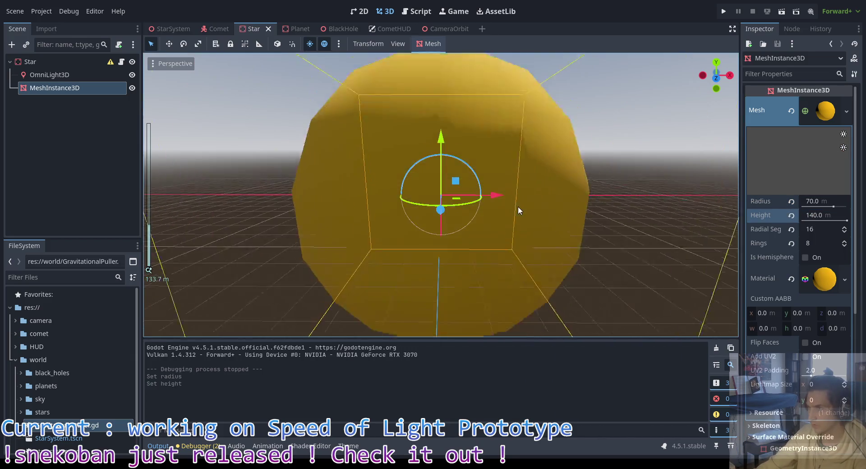
pyautogui.click(563, 164)
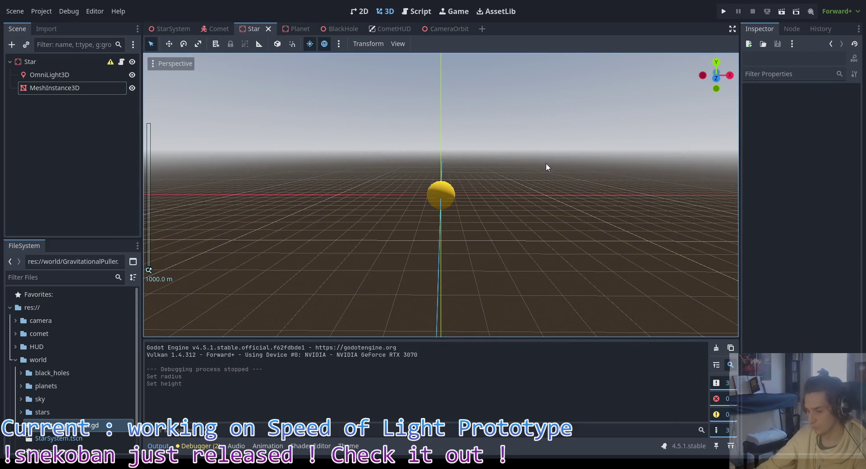
pyautogui.press('F5')
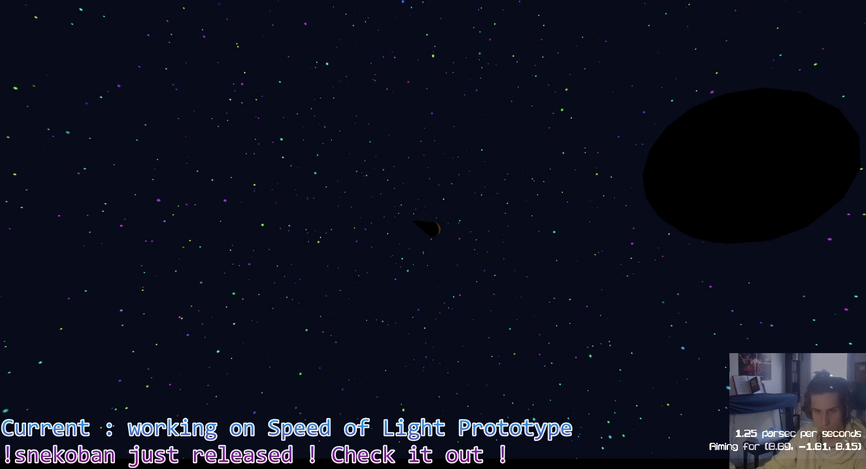
# Step: Stop the running game and relaunch it with F5
pyautogui.press('F8')
pyautogui.press('F5')
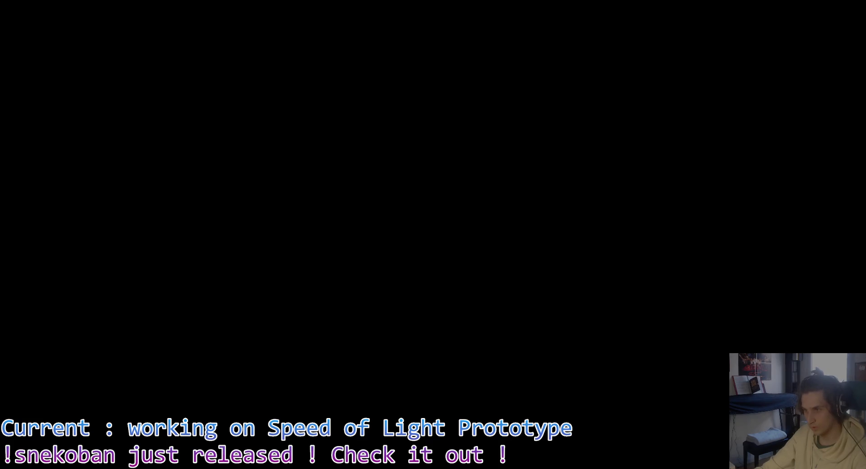
pyautogui.scroll(6, 321, 145)
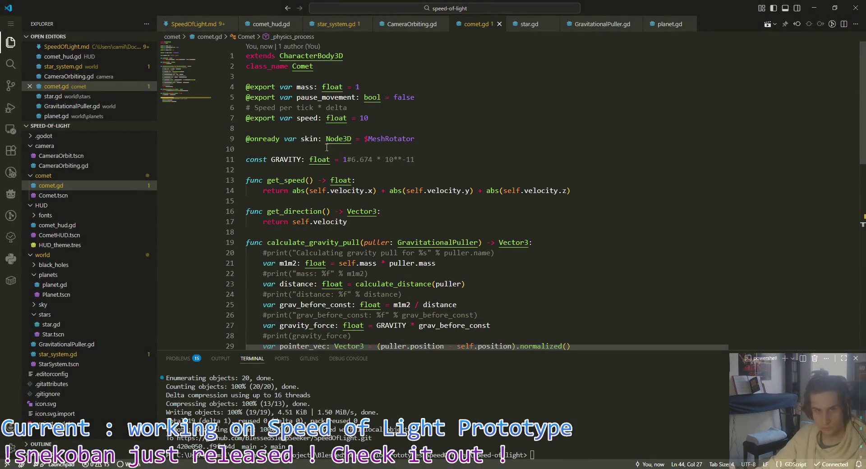
pyautogui.click(408, 151)
pyautogui.press('Up')
pyautogui.press('Down')
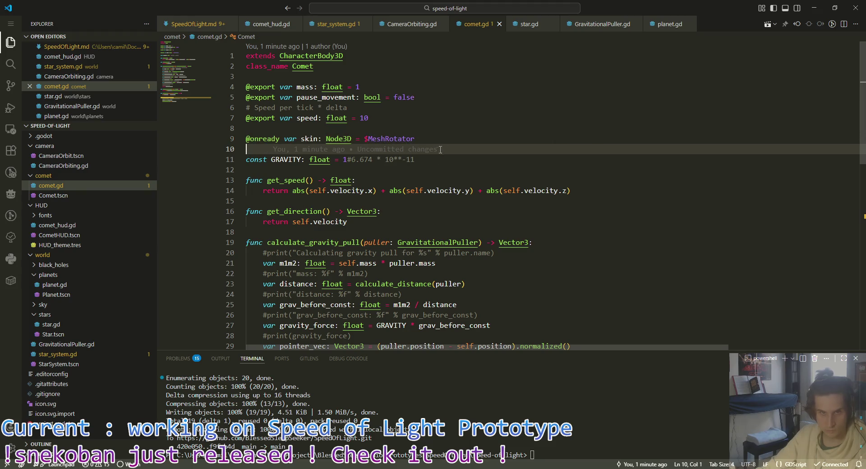
pyautogui.click(437, 129)
pyautogui.press('Return')
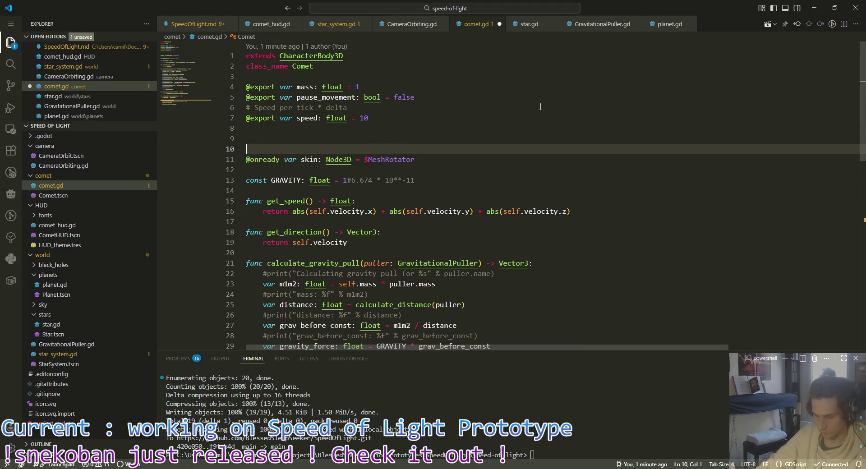
pyautogui.press('Return')
pyautogui.press('Up')
pyautogui.write('@export var draw_ta')
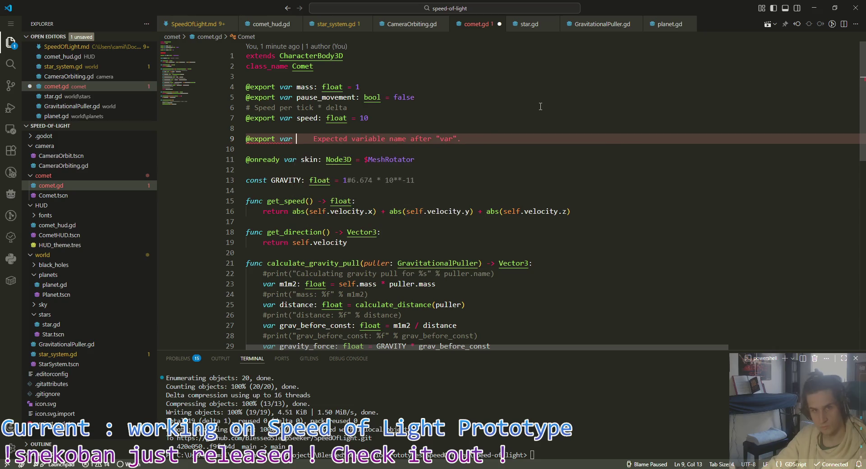
pyautogui.write('il: bool = true')
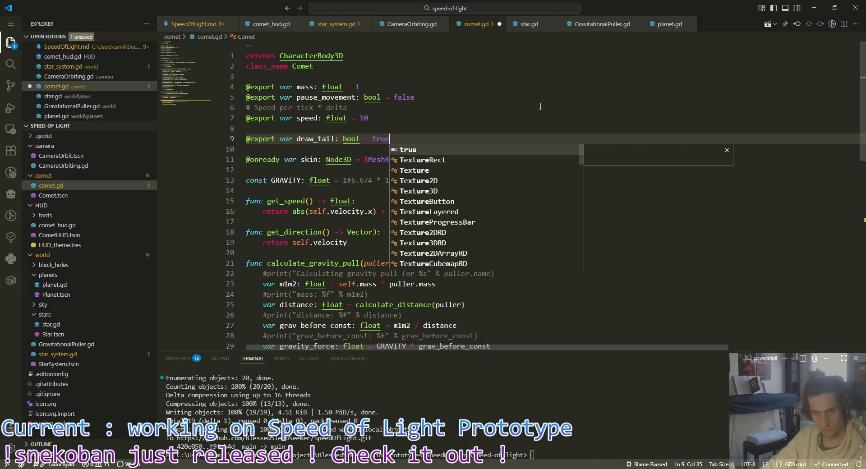
pyautogui.press('Return')
pyautogui.press('Down')
pyautogui.hotkey('ctrl', 's')
# Step: Add an 'if draw_tail == true: pass' block after move_and_collide in _physics_process
pyautogui.scroll(-5, 504, 219)
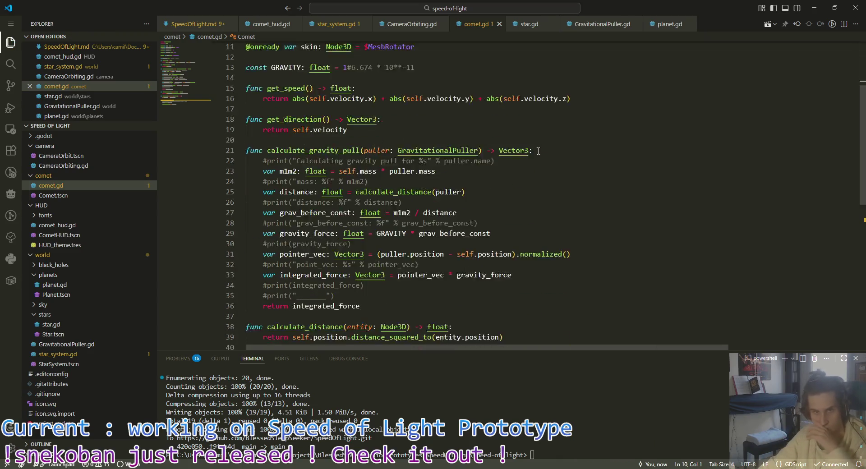
pyautogui.click(522, 262)
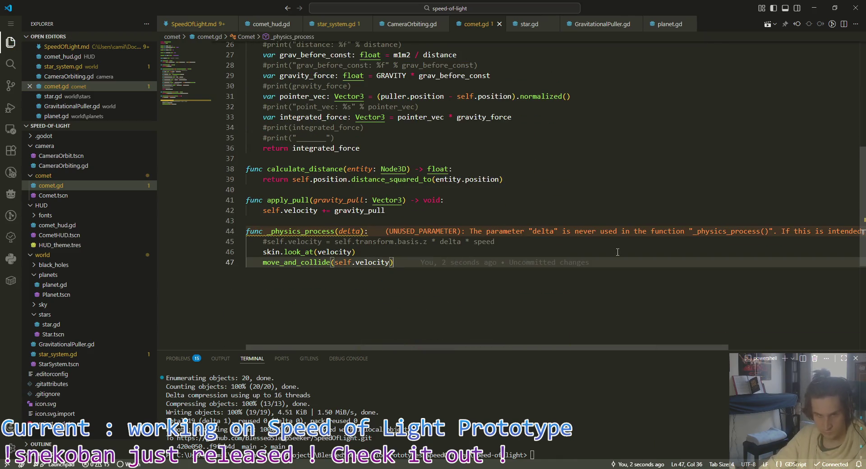
pyautogui.press('Return')
pyautogui.write('if draw')
pyautogui.press('Down')
pyautogui.press('Return')
pyautogui.write('= true')
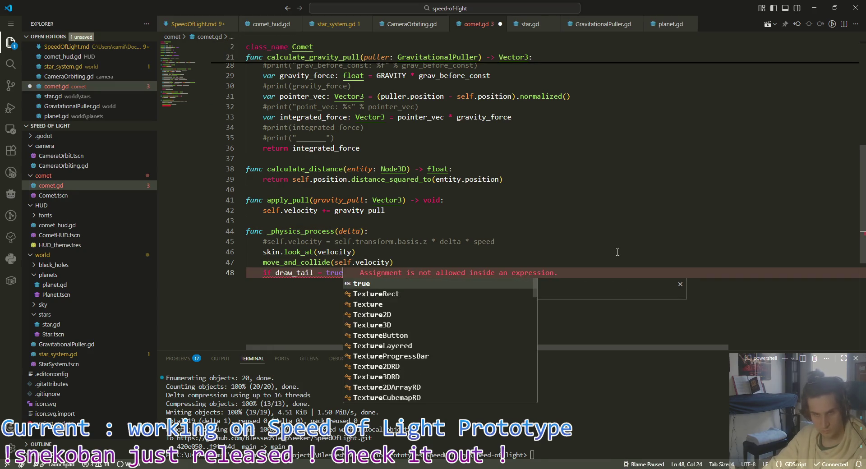
pyautogui.hotkey('ctrl', 'Left')
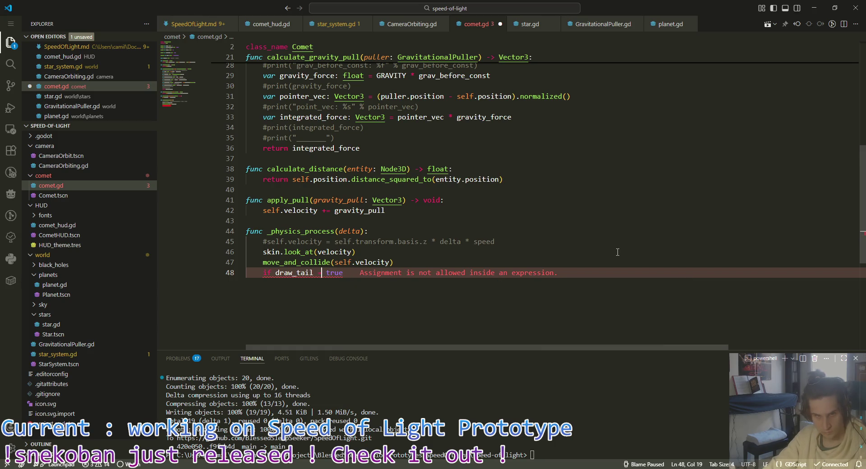
pyautogui.write(':')
pyautogui.press('Return')
pyautogui.write('pass')
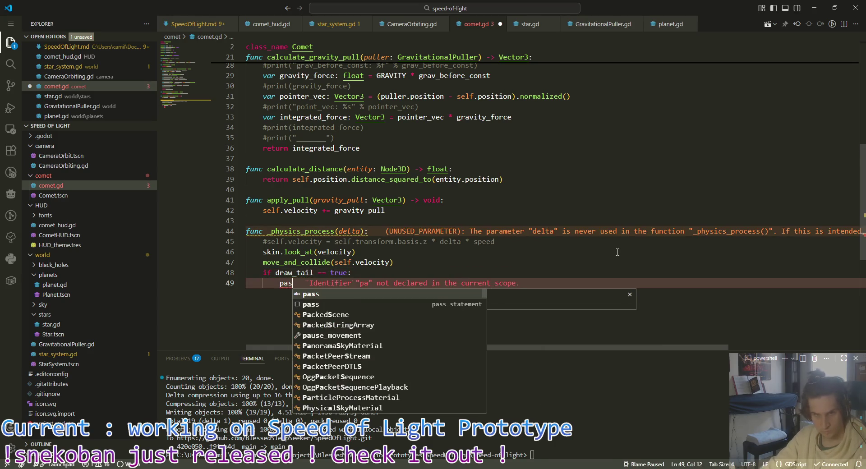
pyautogui.click(378, 271)
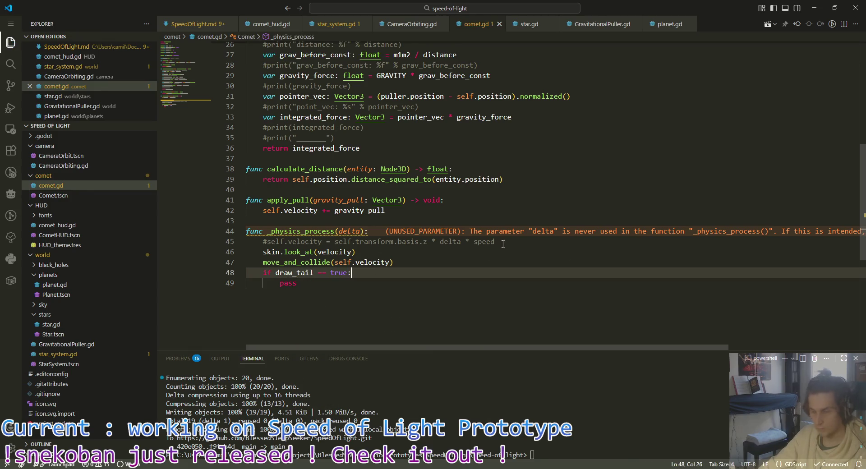
pyautogui.scroll(7, 340, 146)
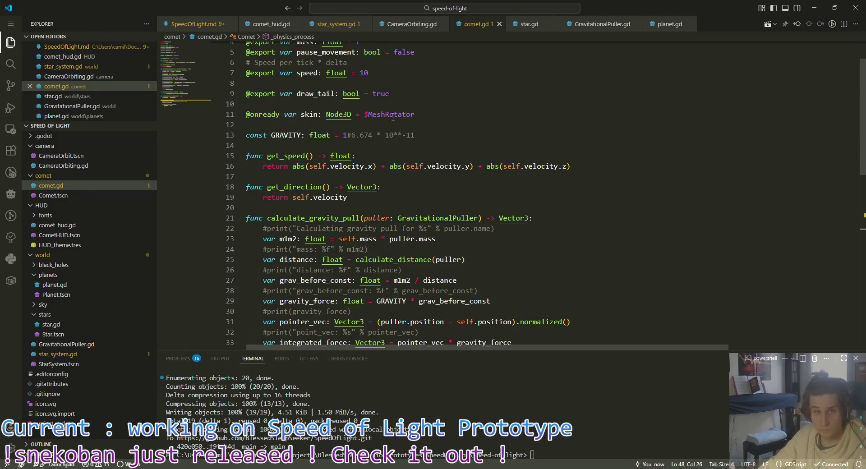
pyautogui.click(492, 94)
pyautogui.press('Return')
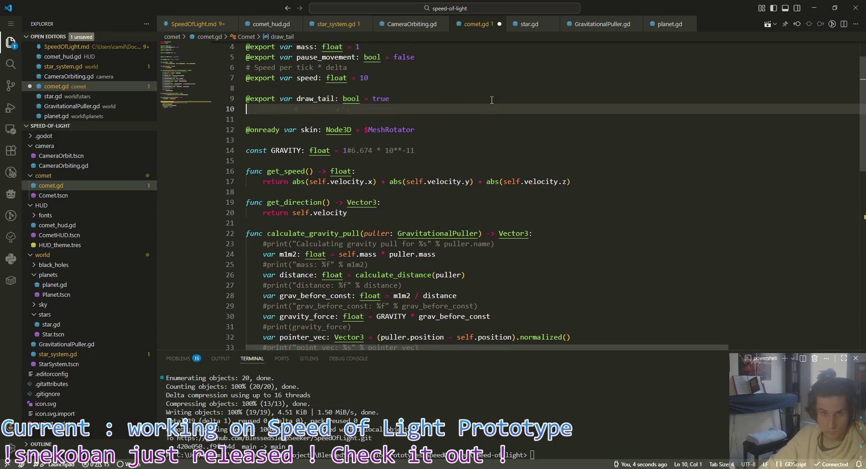
pyautogui.write('@export var ')
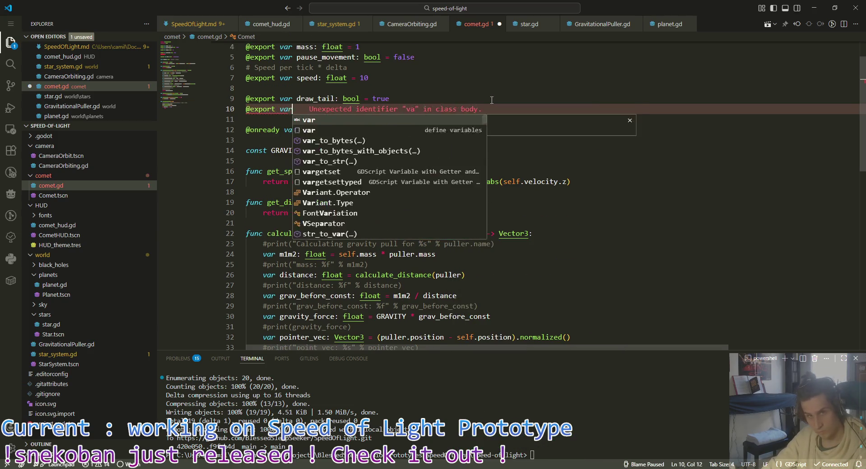
pyautogui.write('tail_mes')
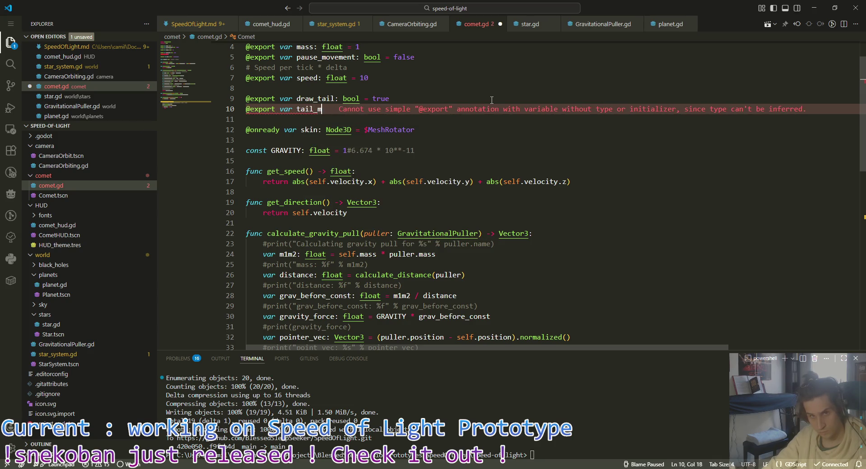
pyautogui.write('h:')
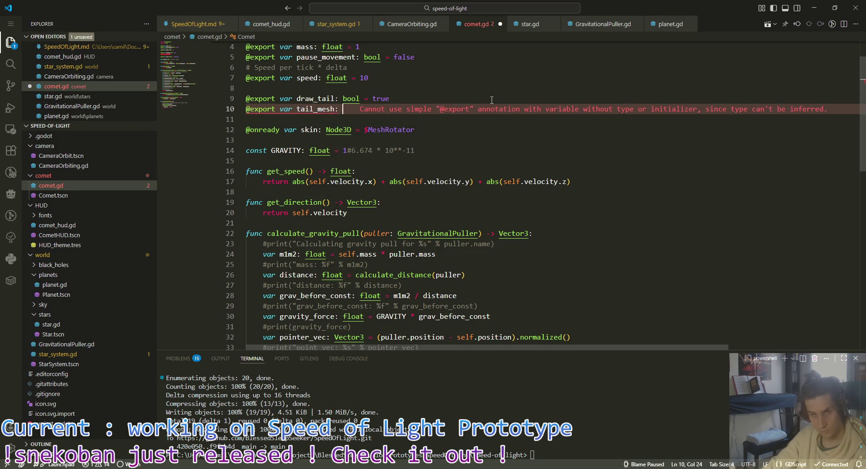
pyautogui.write('PackedSce')
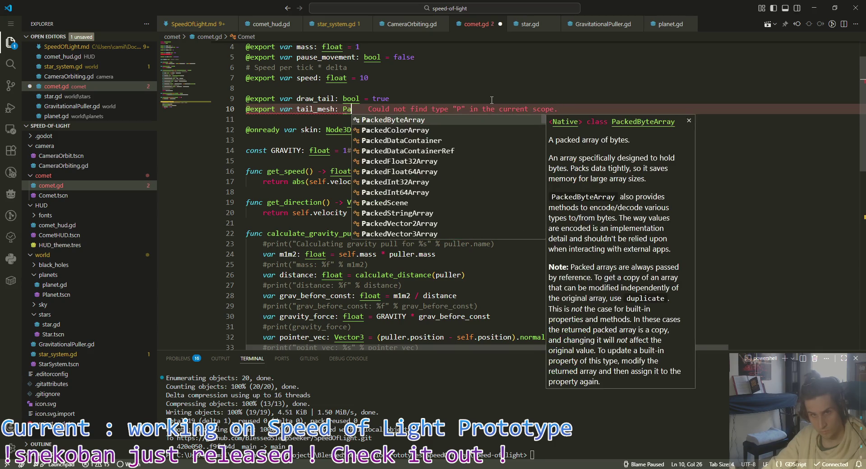
pyautogui.write('ne')
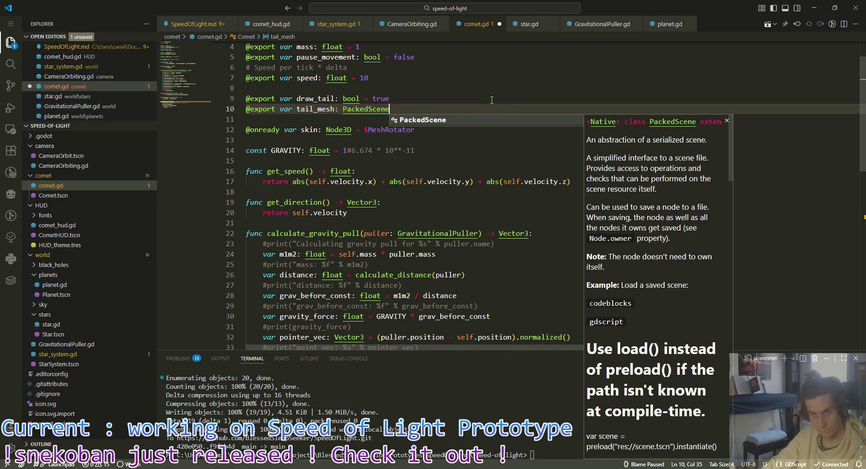
pyautogui.write(' = nul')
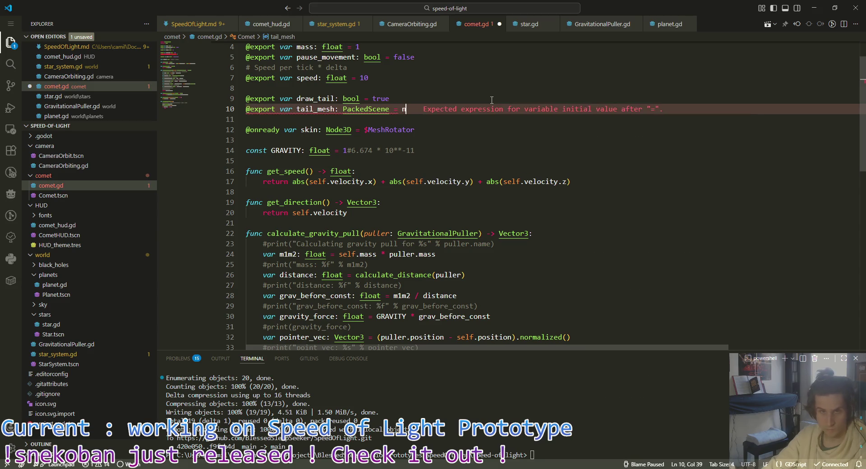
pyautogui.press('Return')
pyautogui.hotkey('ctrl', 's')
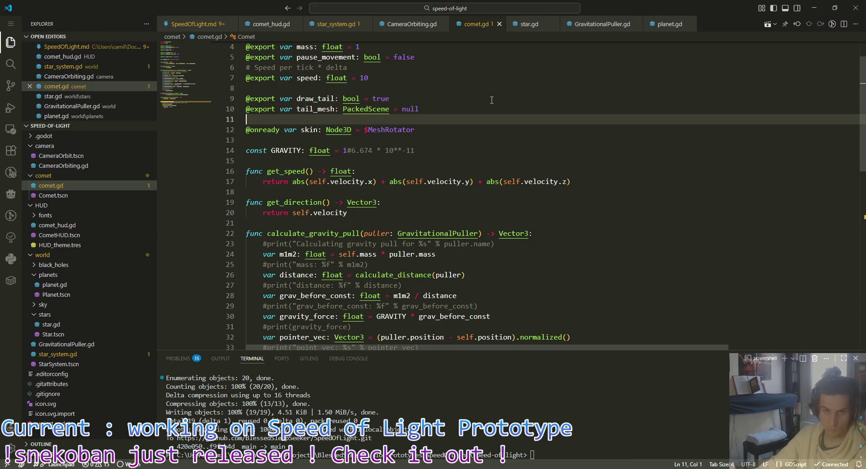
pyautogui.press('Down')
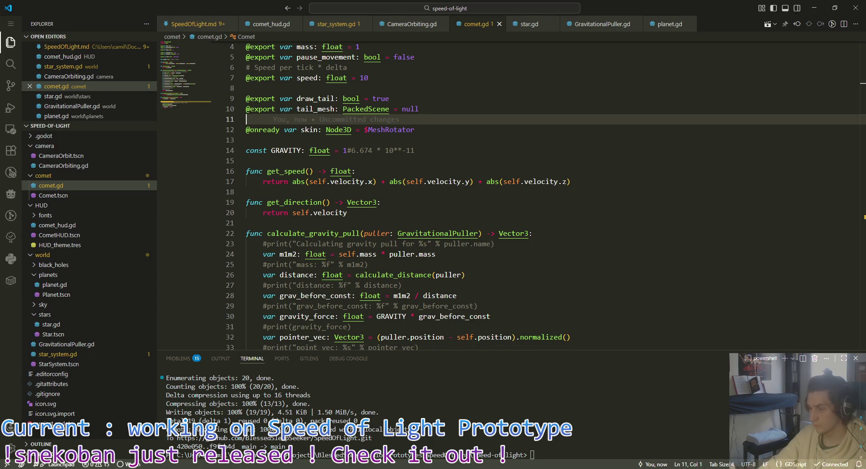
# Step: Create a new 3D scene named TailMesh in the comet folder
pyautogui.rightClick(36, 334)
pyautogui.moveTo(97, 266)
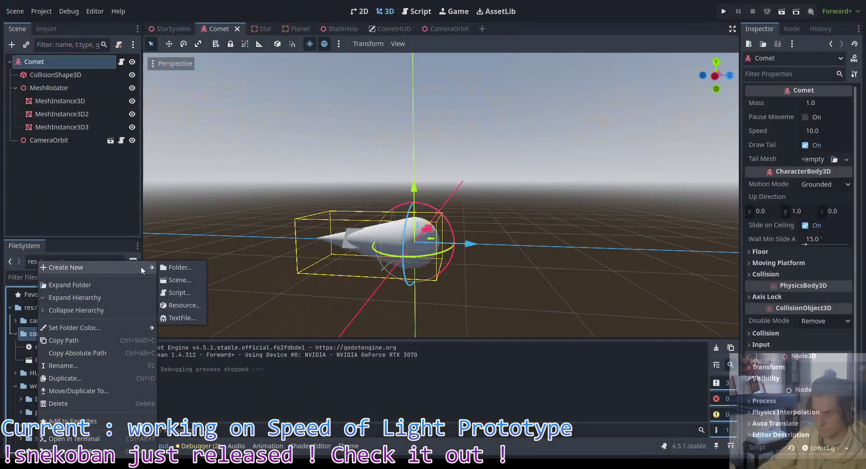
pyautogui.click(190, 280)
pyautogui.click(418, 177)
pyautogui.click(412, 224)
pyautogui.write('TailMesh')
pyautogui.press('Return')
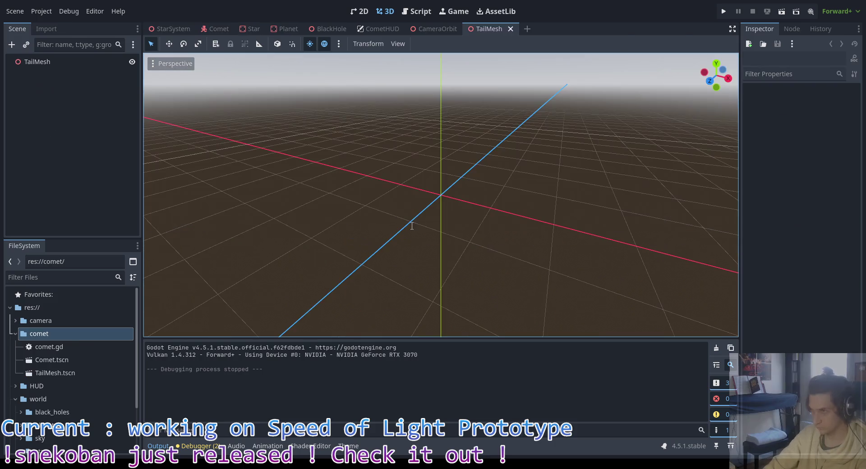
# Step: Change the TailMesh root node's type to CSGMesh3D
pyautogui.rightClick(46, 66)
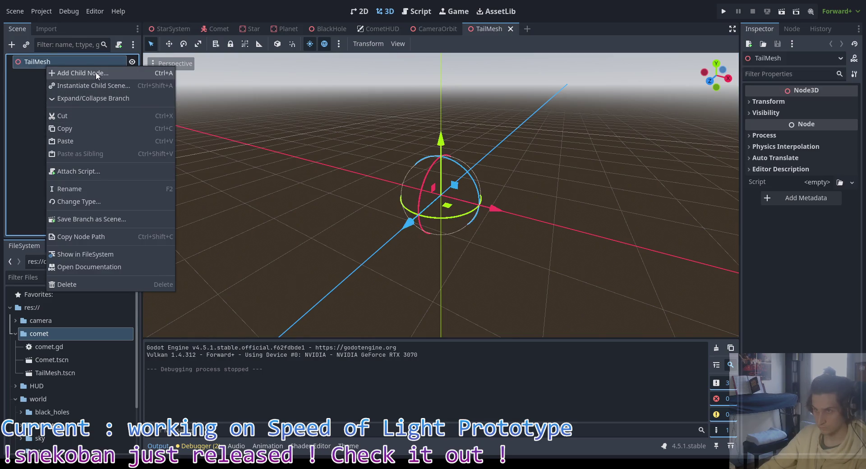
pyautogui.click(93, 203)
pyautogui.write('mesh')
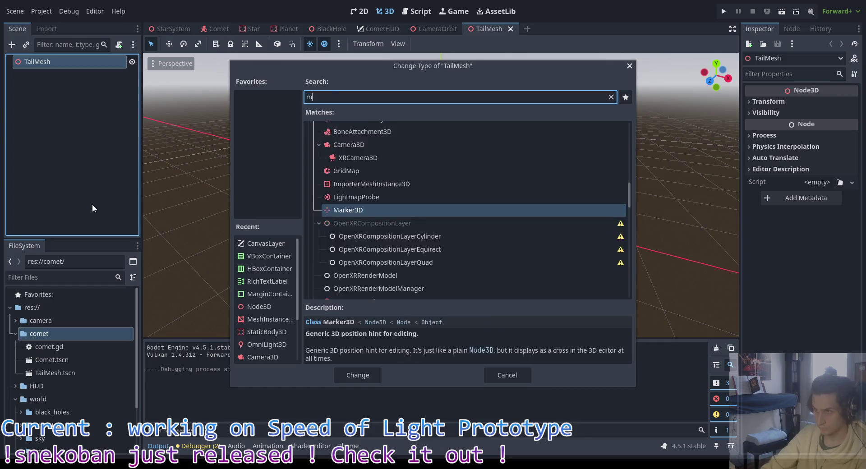
pyautogui.press('Up')
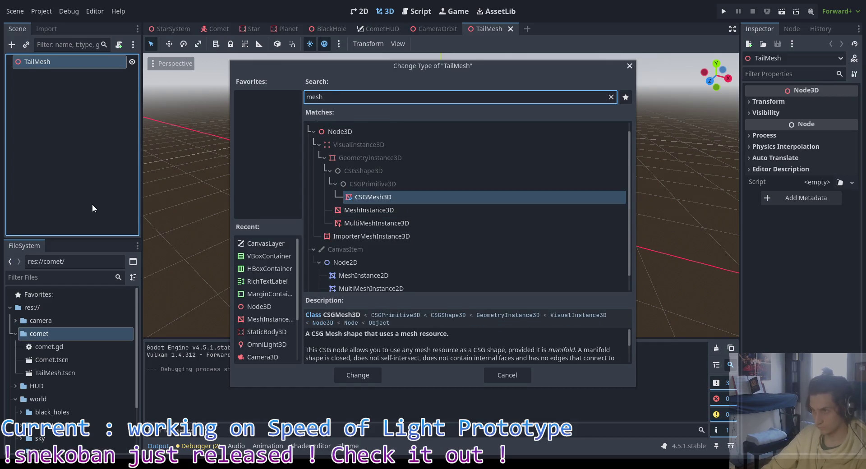
pyautogui.press('Return')
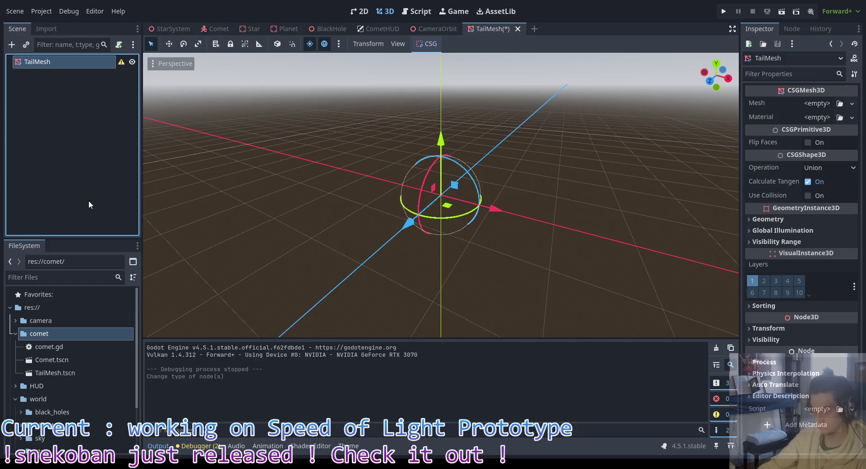
# Step: Give TailMesh a new BoxMesh with a new StandardMaterial3D and save
pyautogui.click(825, 104)
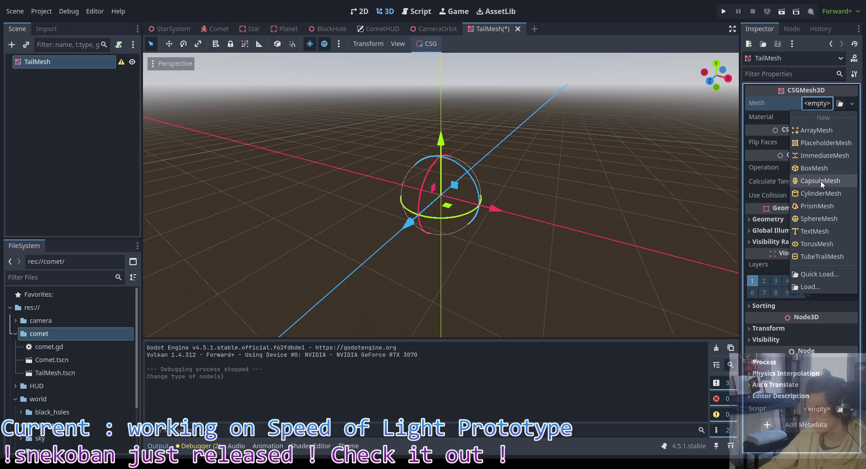
pyautogui.click(821, 181)
pyautogui.click(794, 111)
pyautogui.click(817, 103)
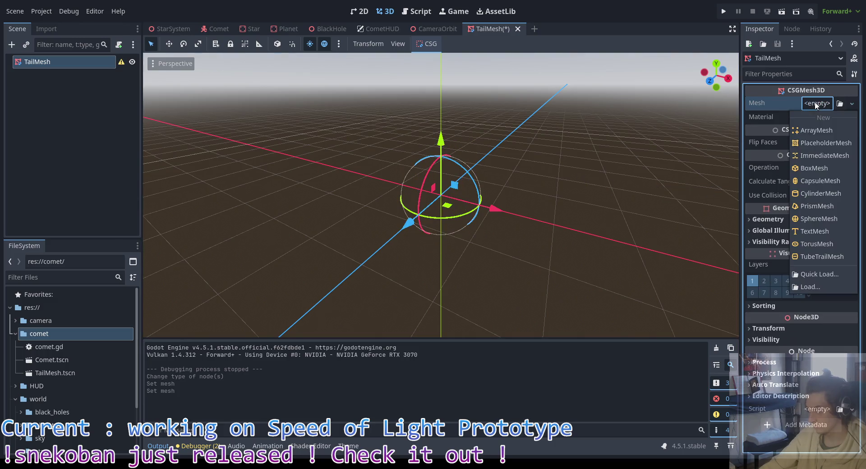
pyautogui.click(831, 167)
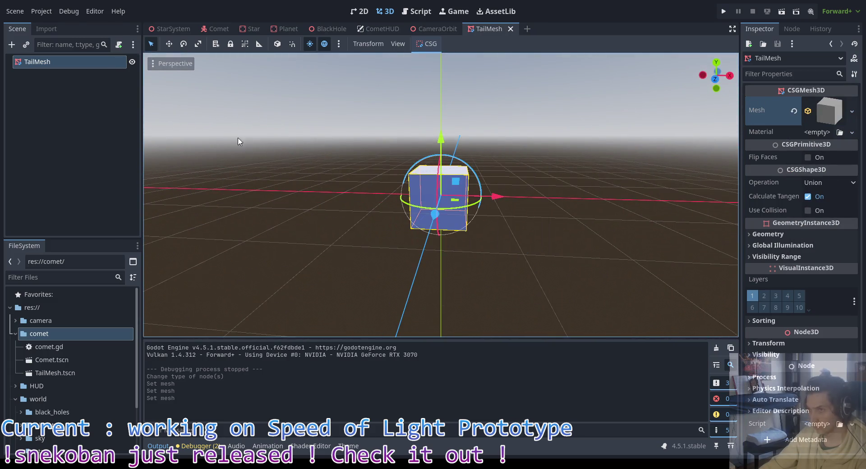
pyautogui.click(814, 133)
pyautogui.click(820, 158)
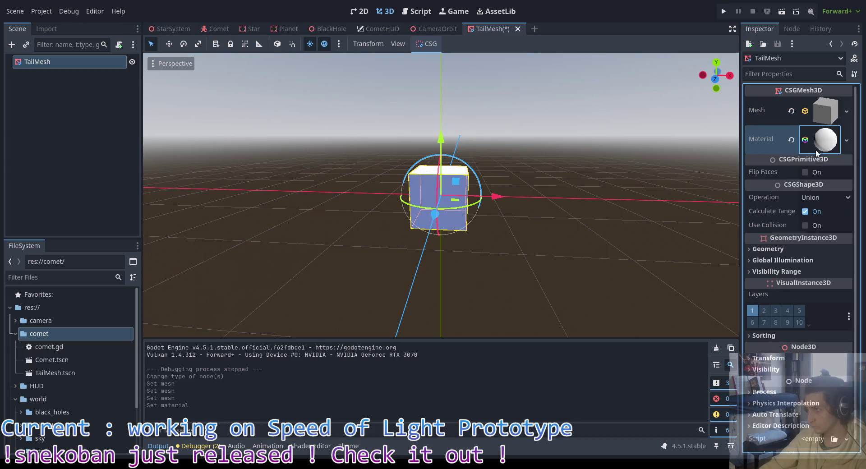
pyautogui.click(819, 144)
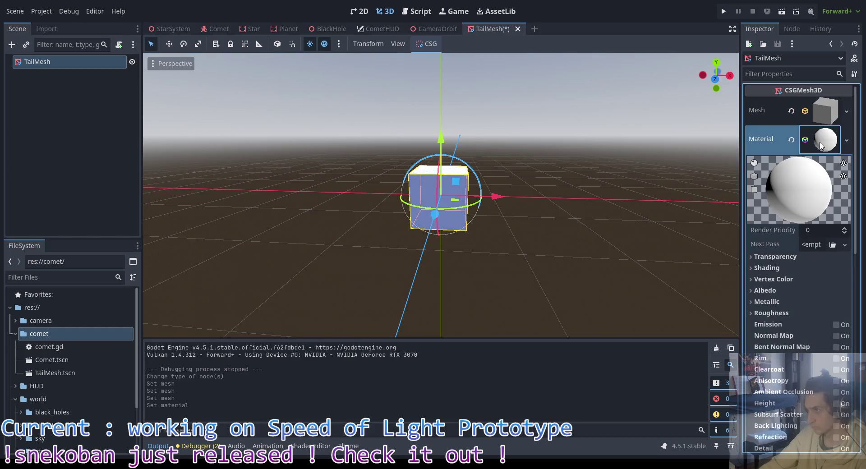
pyautogui.click(821, 145)
pyautogui.hotkey('ctrl', 's')
# Step: Resize the box mesh to 0.1 on x, y and z and save TailMesh
pyautogui.moveTo(600, 188)
pyautogui.mouseDown()
pyautogui.moveTo(651, 181)
pyautogui.moveTo(518, 207)
pyautogui.moveTo(542, 198)
pyautogui.mouseUp()
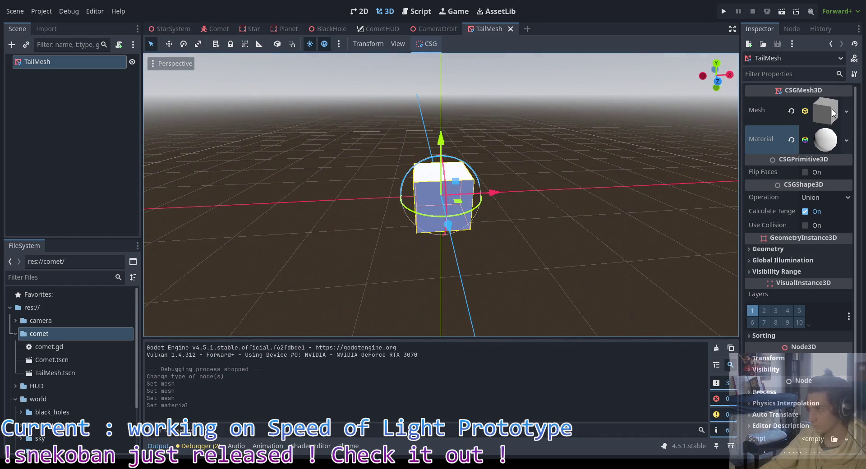
pyautogui.click(820, 111)
pyautogui.click(772, 215)
pyautogui.write('0')
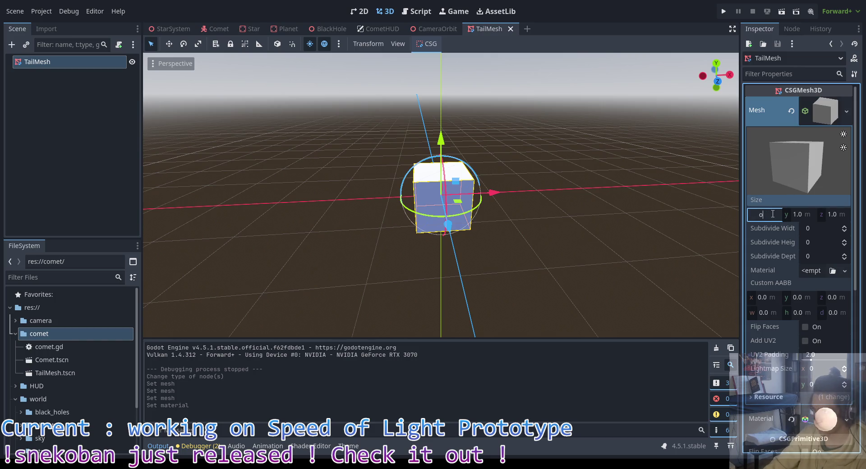
pyautogui.press('BackSpace')
pyautogui.press('BackSpace')
pyautogui.press('BackSpace')
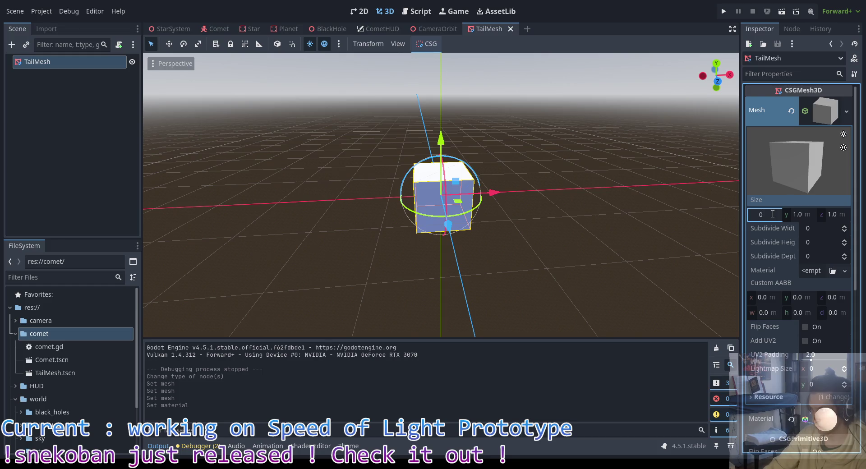
pyautogui.write('1')
pyautogui.press('Tab')
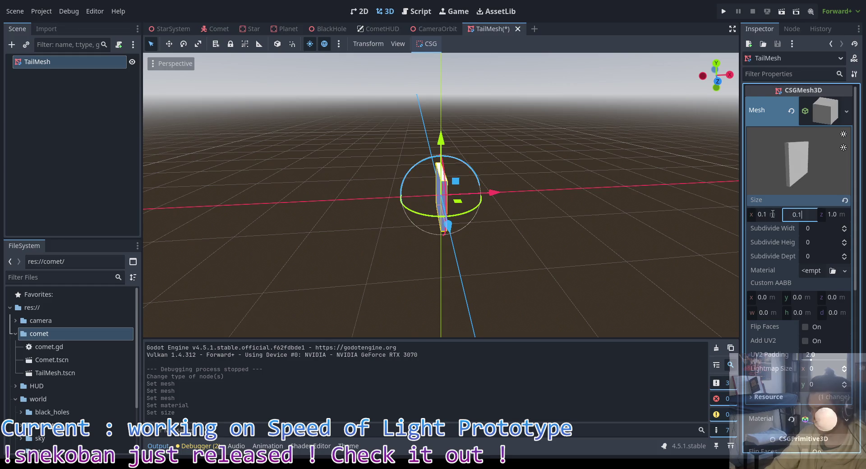
pyautogui.press('Tab')
pyautogui.write('1')
pyautogui.press('Return')
pyautogui.hotkey('ctrl', 's')
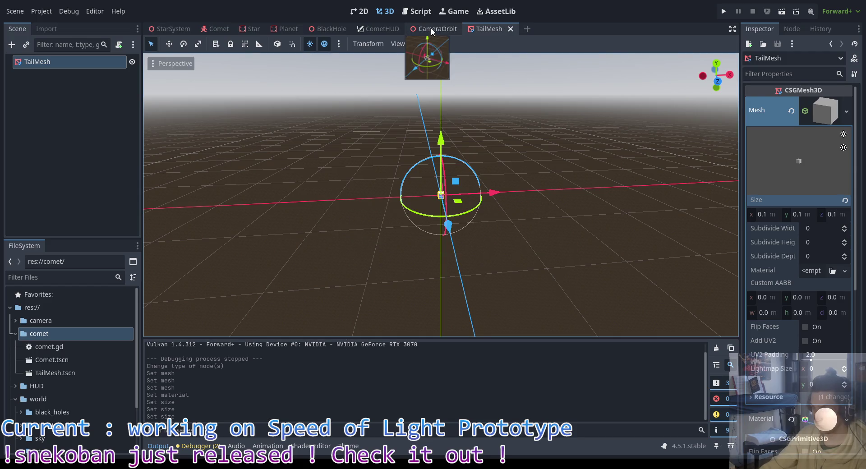
# Step: Assign TailMesh.tscn as the Comet's Tail Mesh, save, and return to comet.gd
pyautogui.click(218, 30)
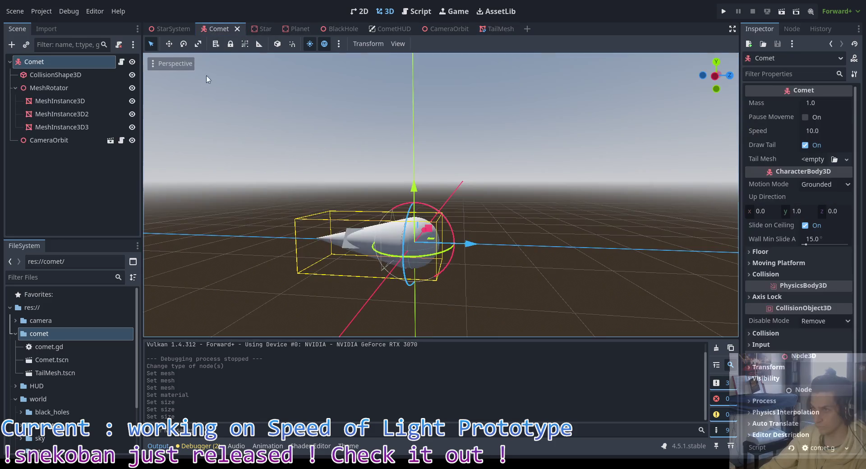
pyautogui.moveTo(72, 373); pyautogui.dragTo(818, 160)
pyautogui.hotkey('ctrl', 's')
pyautogui.hotkey('alt', 'Tab')
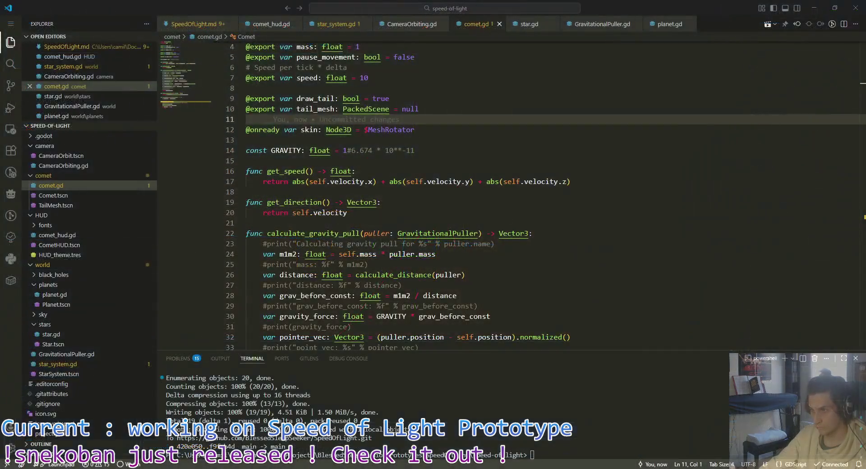
pyautogui.hotkey('alt', 'Tab')
pyautogui.moveTo(383, 252)
pyautogui.mouseDown()
pyautogui.moveTo(407, 267)
pyautogui.moveTo(310, 291)
pyautogui.mouseUp()
pyautogui.hotkey('alt', 'Tab')
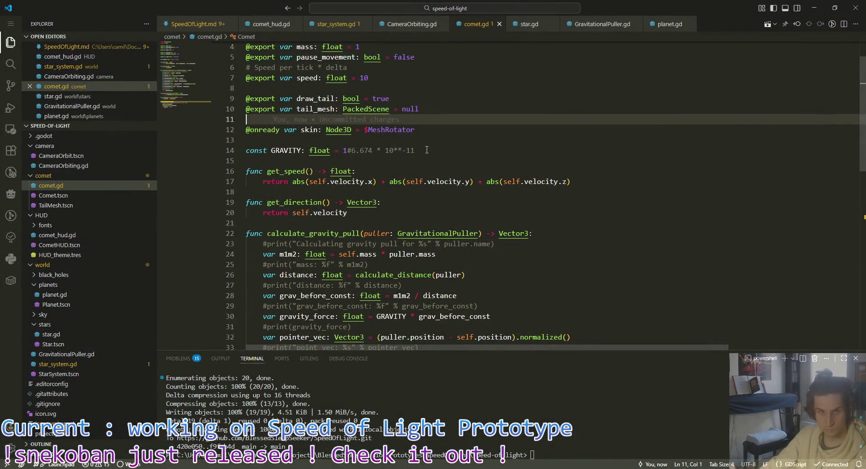
# Step: Replace the pass placeholder in the tail branch with the start of a tail reference
pyautogui.scroll(-7, 427, 150)
pyautogui.doubleClick(335, 298)
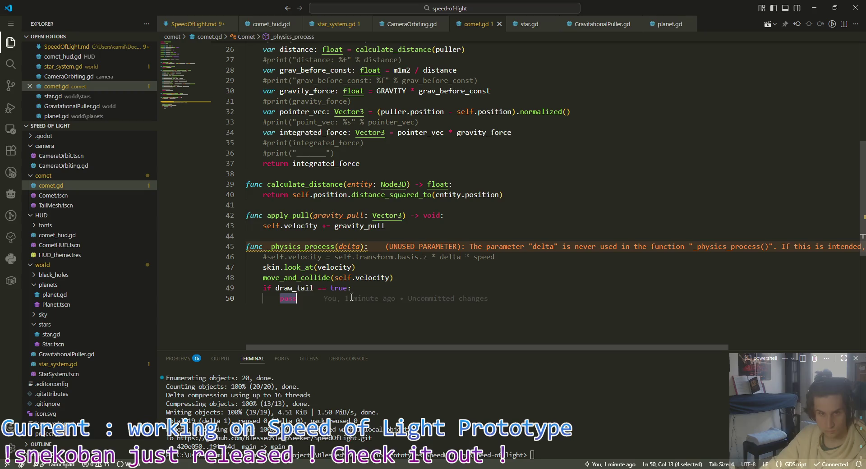
pyautogui.write('tail')
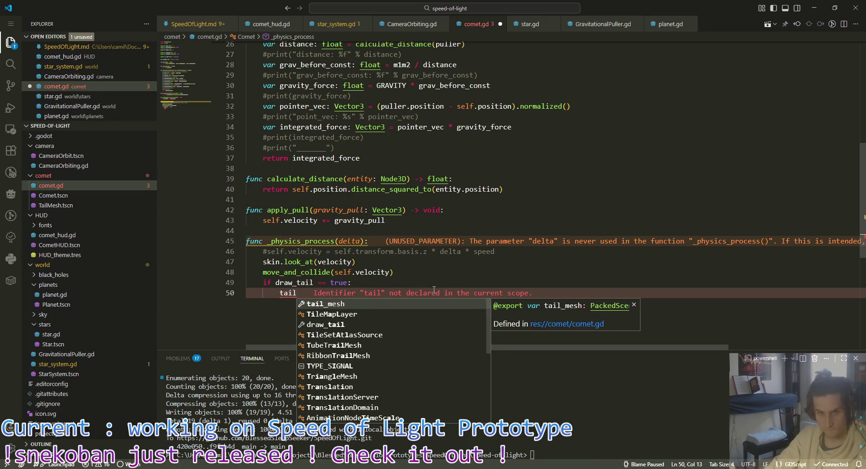
# Step: Change tail_mesh's default from null to preload("res://comet/TailMesh.tscn") and save comet.gd
pyautogui.scroll(7, 484, 281)
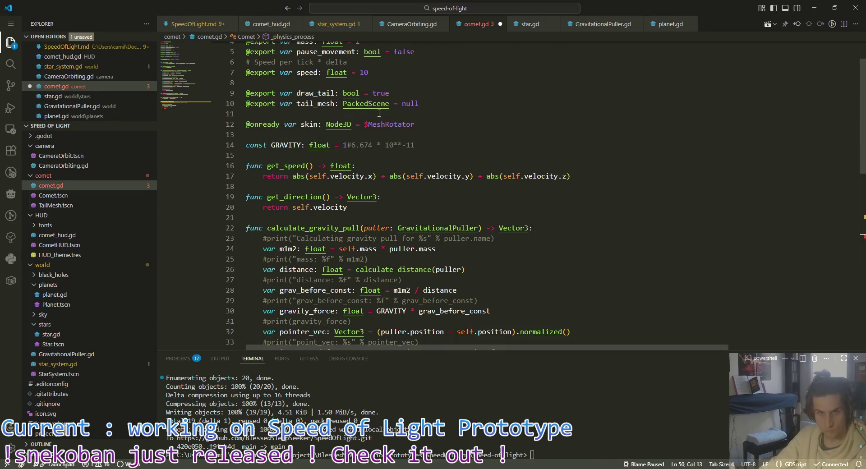
pyautogui.scroll(2, 379, 113)
pyautogui.doubleClick(410, 148)
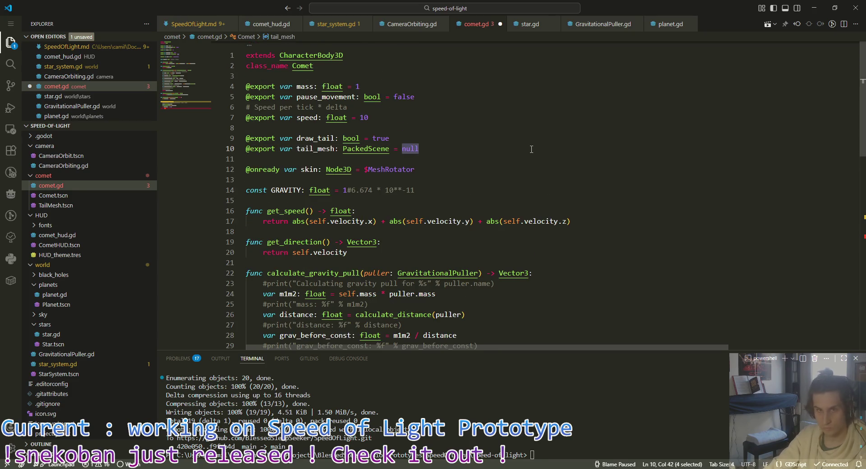
pyautogui.write('preload()')
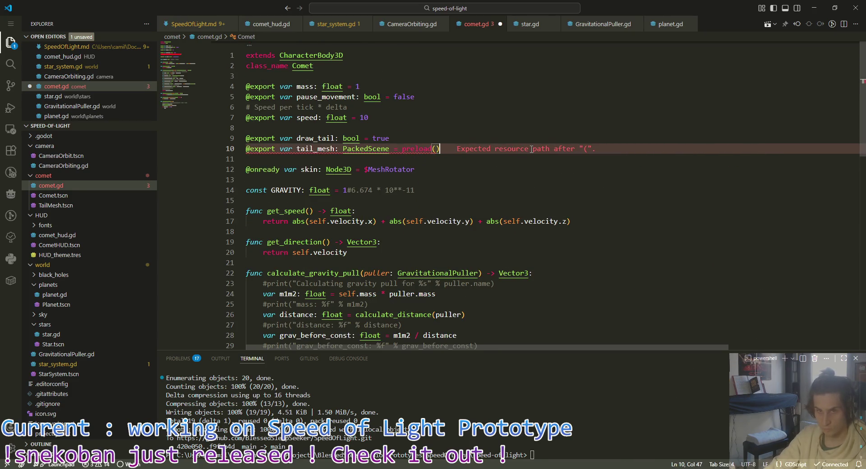
pyautogui.write('"')
pyautogui.press('Down')
pyautogui.press('Down')
pyautogui.press('Down')
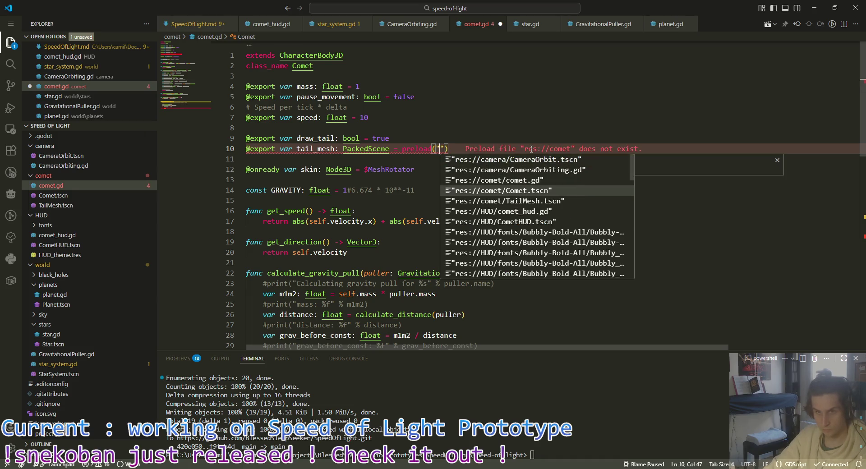
pyautogui.press('Return')
pyautogui.press('BackSpace')
pyautogui.press('Left')
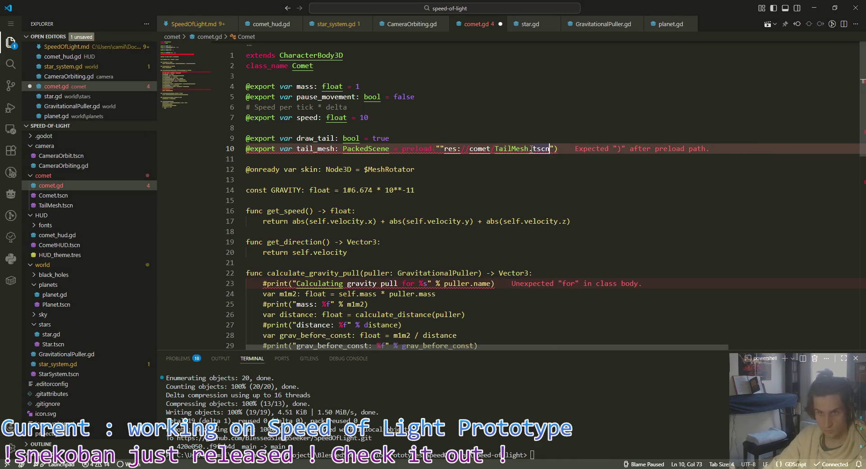
pyautogui.press('BackSpace')
pyautogui.click(577, 150)
pyautogui.hotkey('ctrl', 's')
# Step: Write var inst = tail_mesh.instantiate() and self.add_child(inst) in the tail branch, then save
pyautogui.hotkey('alt', 'Tab')
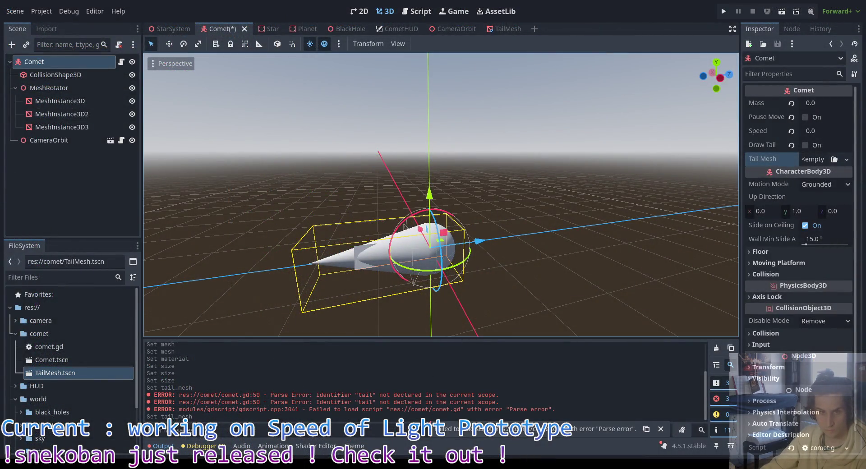
pyautogui.hotkey('alt', 'Tab')
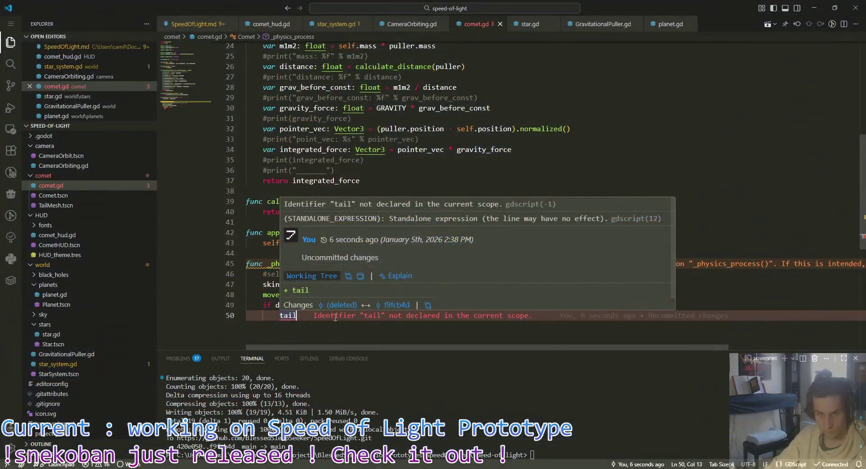
pyautogui.write('_mesh.instan')
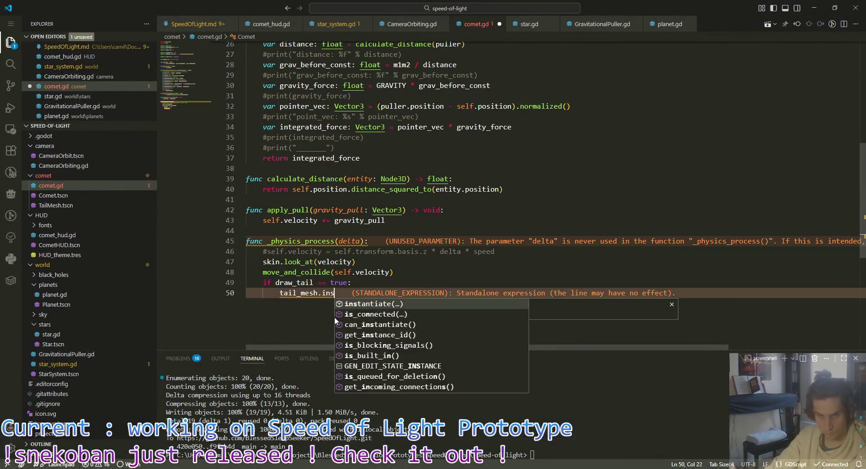
pyautogui.press('Tab')
pyautogui.write('()')
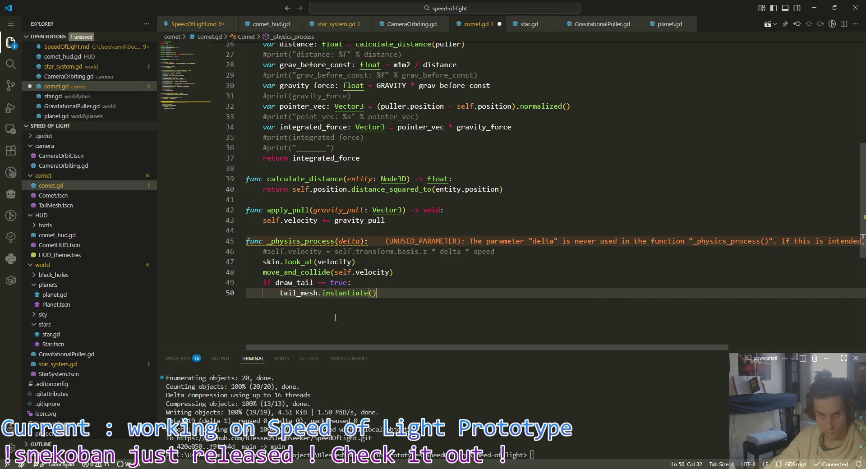
pyautogui.write('var inst ')
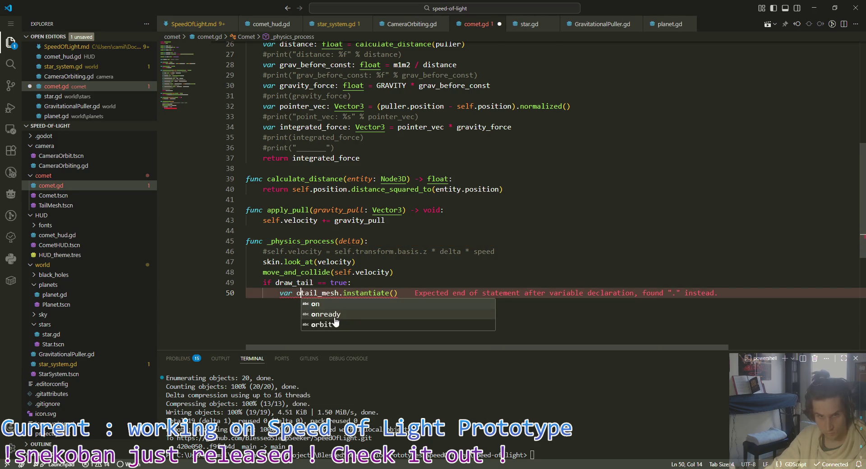
pyautogui.write('=')
pyautogui.press('End')
pyautogui.press('Return')
pyautogui.write('self.add_child(inst')
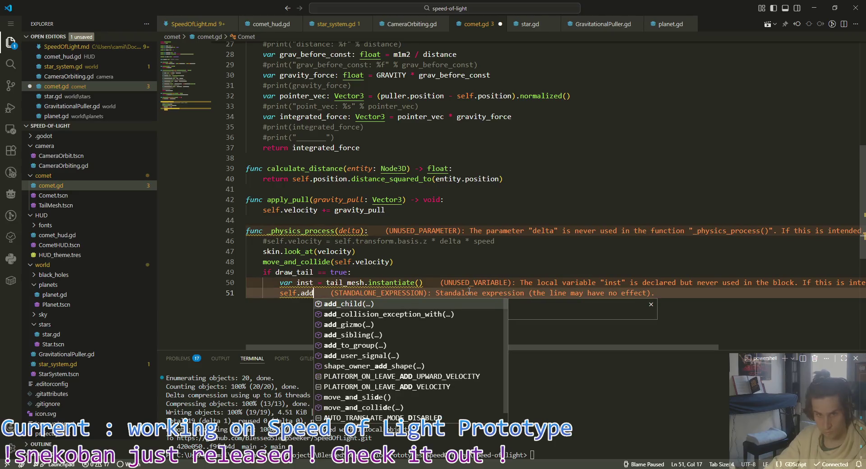
pyautogui.write(')')
pyautogui.hotkey('ctrl', 's')
pyautogui.click(462, 280)
pyautogui.hotkey('alt', 'Tab')
# Step: Run the project to test the comet tail, stop it, and list the two unused-delta warnings
pyautogui.press('F5')
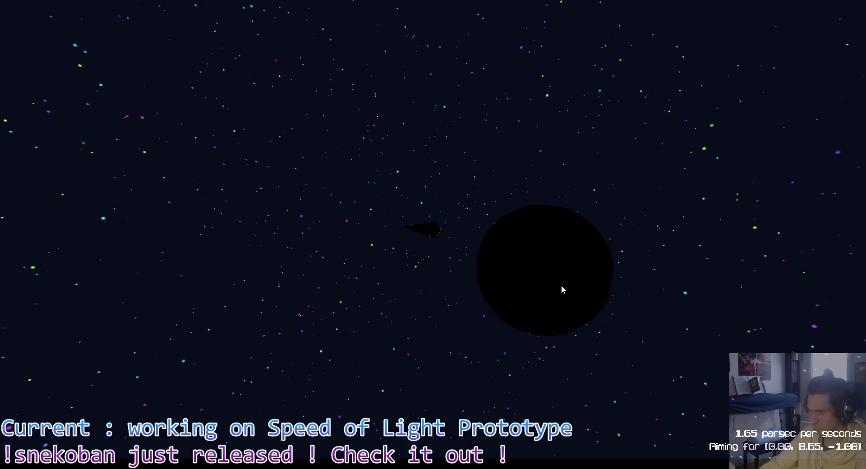
pyautogui.press('F8')
pyautogui.click(199, 446)
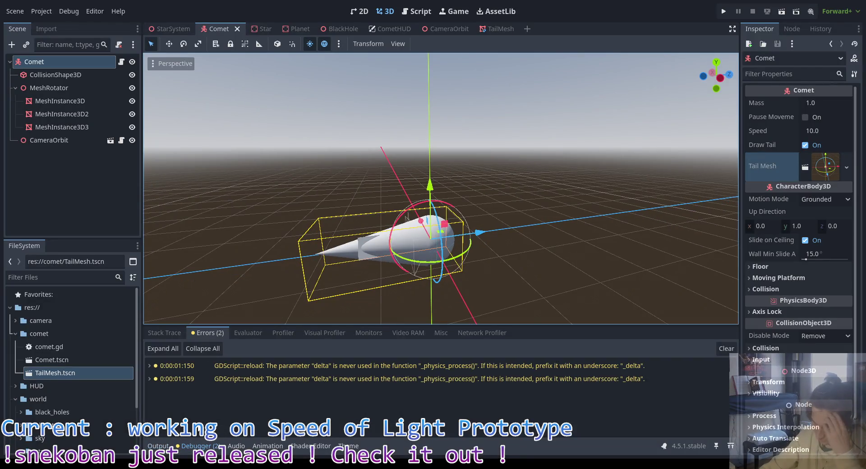
# Step: Prefix the delta parameter with an underscore so _physics_process takes _delta
pyautogui.hotkey('alt', 'Tab')
pyautogui.write('_')
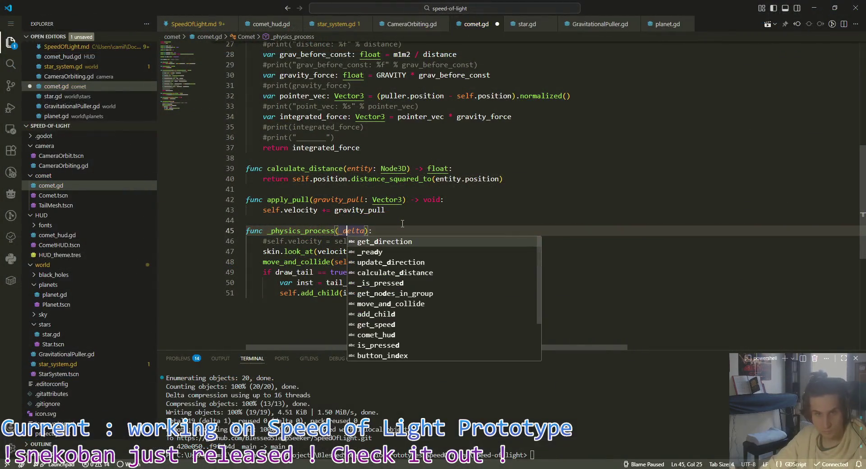
pyautogui.click(401, 221)
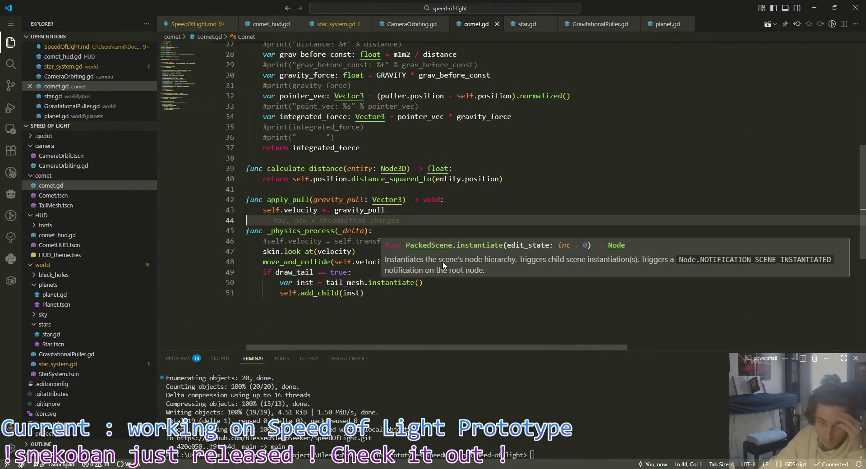
pyautogui.click(382, 292)
pyautogui.scroll(5, 533, 287)
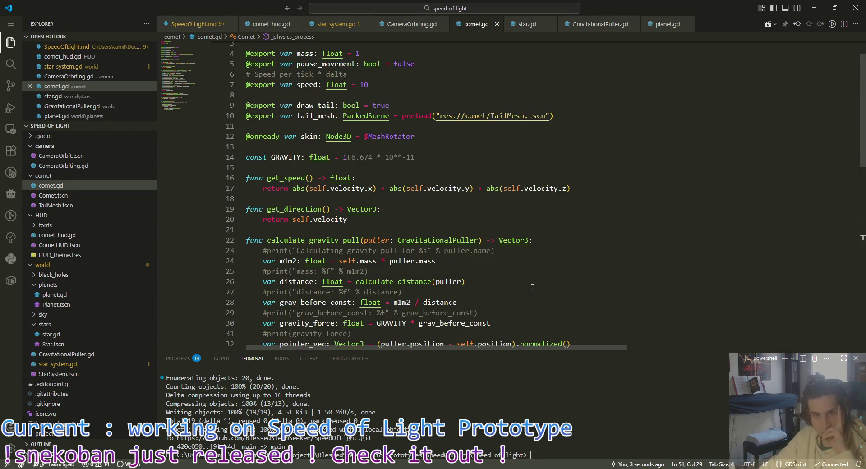
pyautogui.scroll(-6, 574, 242)
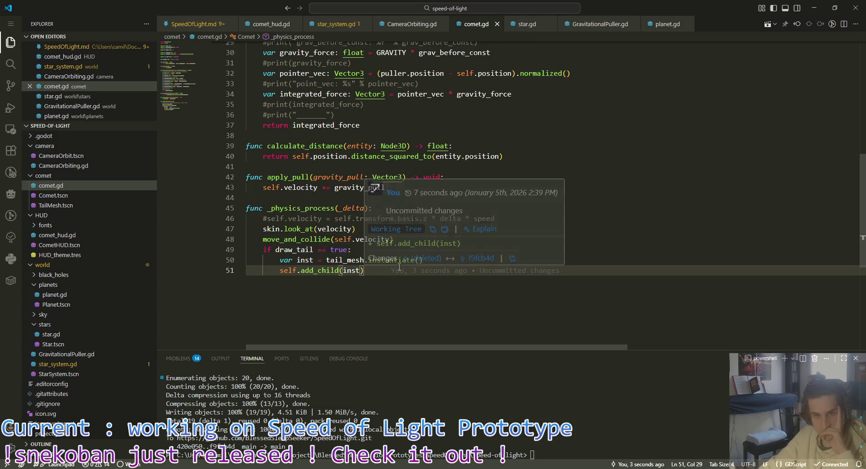
pyautogui.moveTo(381, 262)
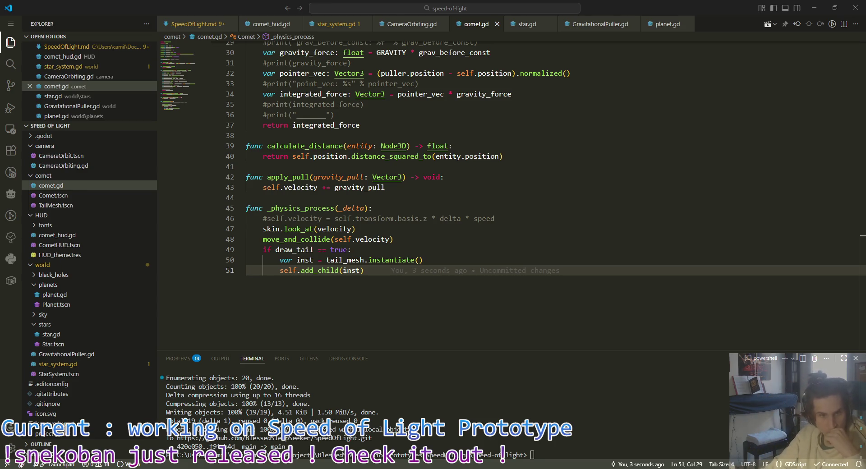
# Step: Set the TailMesh CSGMesh3D box Size to 0.4 on x, y and z, then deselect it
pyautogui.hotkey('alt', 'Tab')
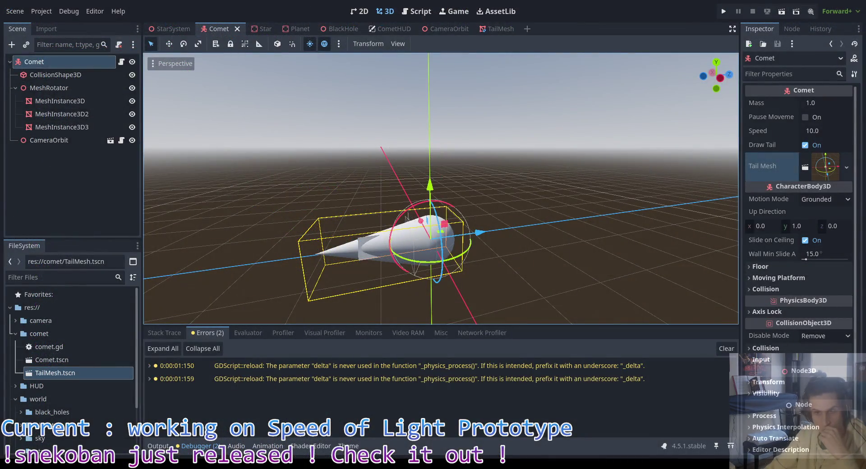
pyautogui.hotkey('alt', 'Tab')
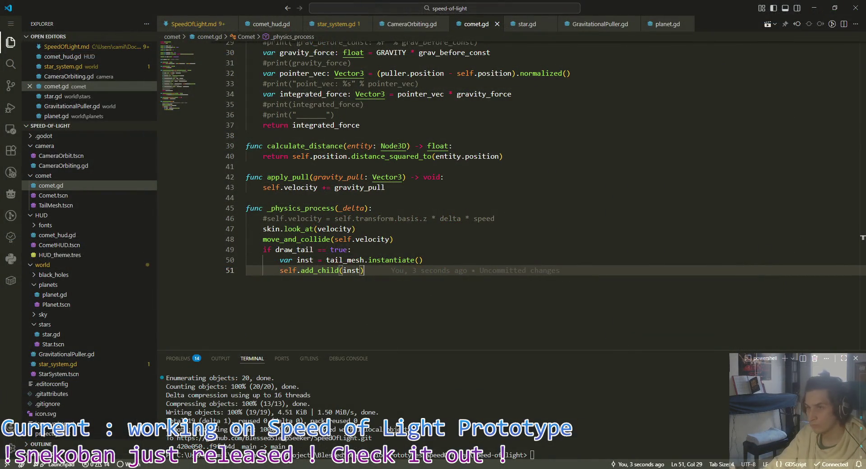
pyautogui.hotkey('alt', 'Tab')
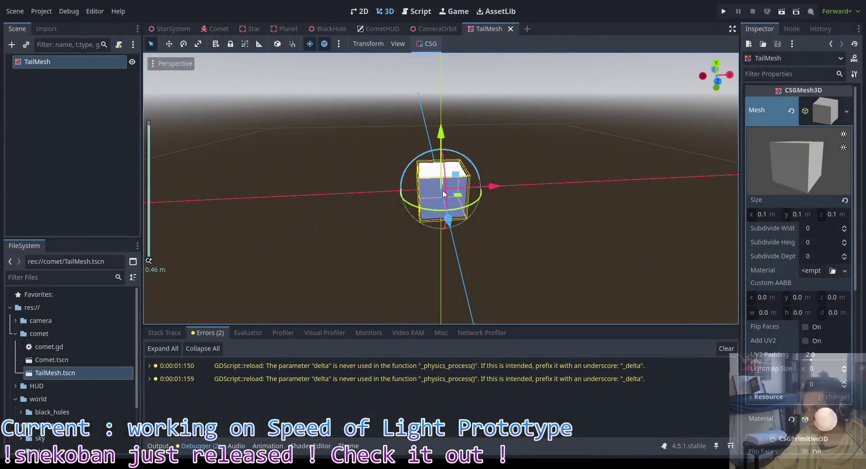
pyautogui.scroll(3, 443, 191)
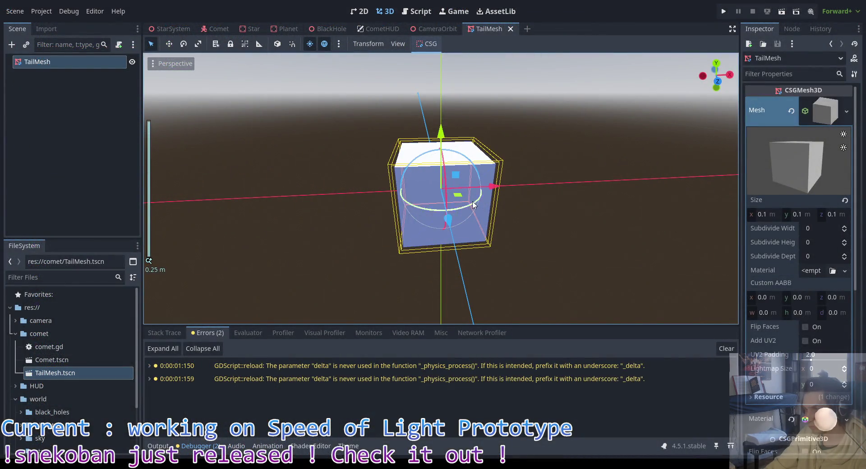
pyautogui.scroll(6, 463, 199)
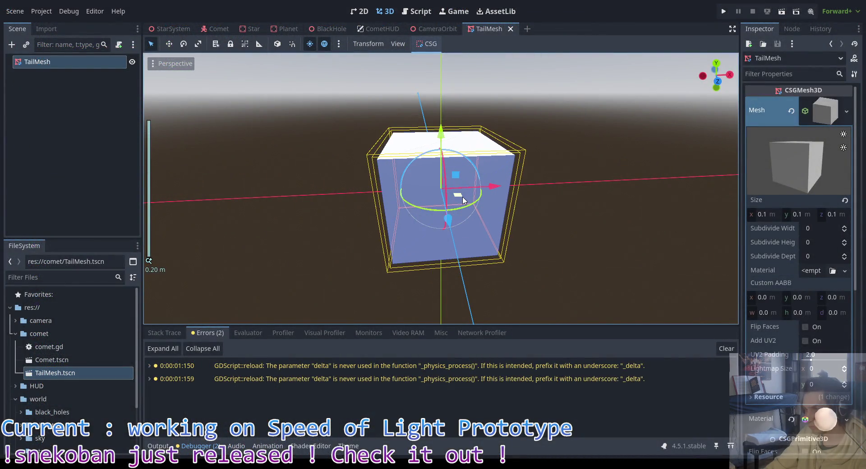
pyautogui.click(771, 215)
pyautogui.write('4')
pyautogui.press('Tab')
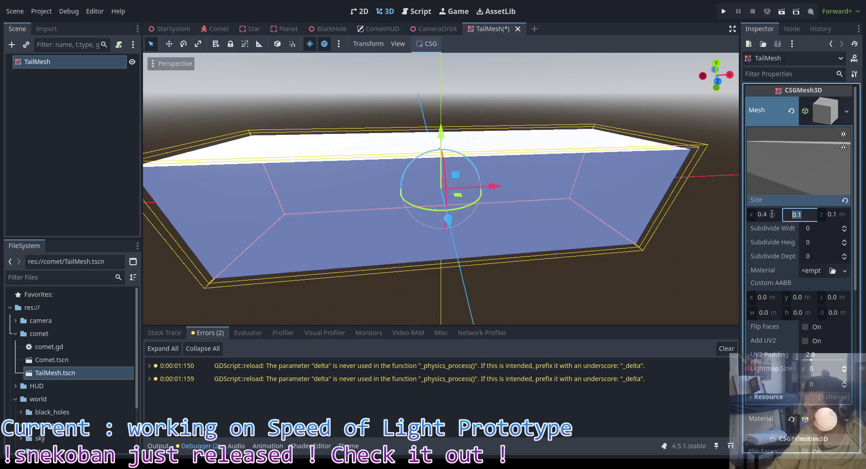
pyautogui.write('4')
pyautogui.press('Tab')
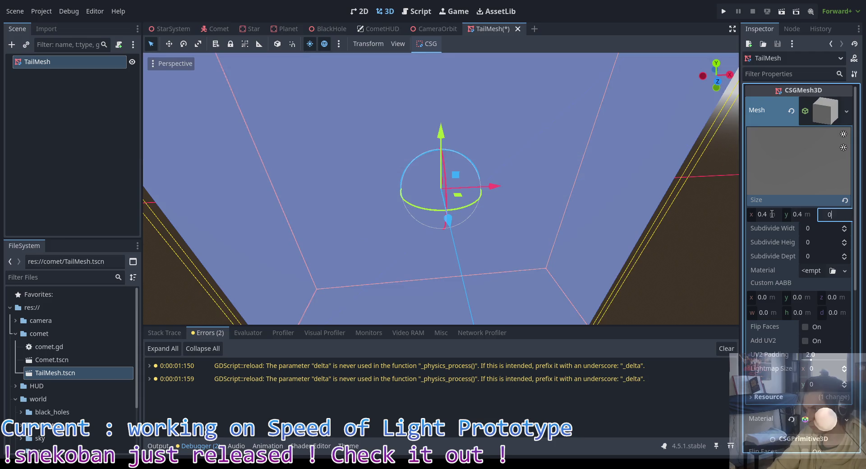
pyautogui.write('.4')
pyautogui.press('Return')
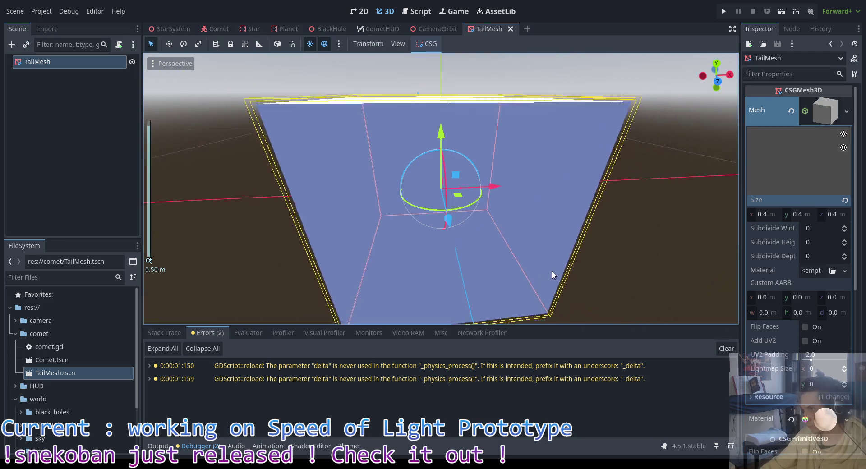
pyautogui.scroll(-5, 551, 271)
pyautogui.click(545, 239)
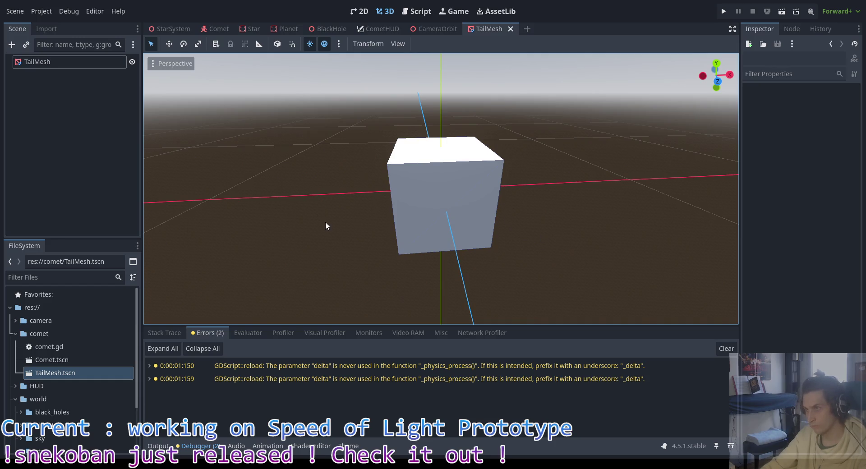
# Step: Test-run the bigger tails, then review the tail_mesh.instantiate code in _physics_process
pyautogui.press('F5')
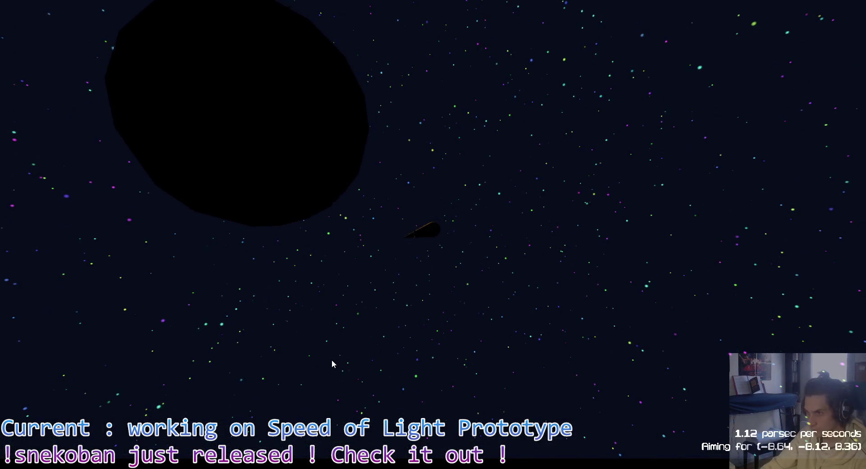
pyautogui.press('Escape')
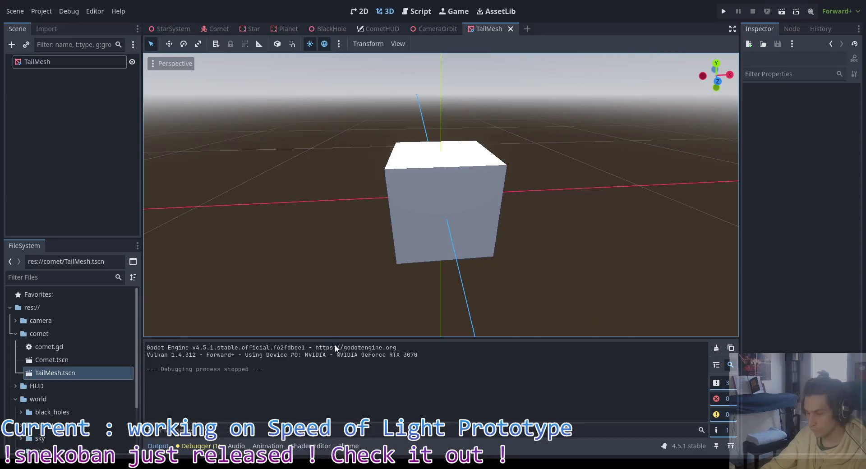
pyautogui.hotkey('alt', 'Tab')
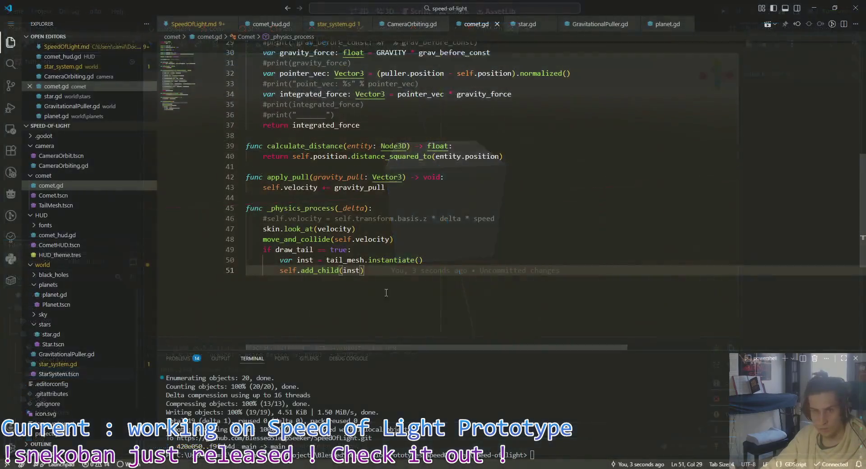
pyautogui.scroll(8, 459, 176)
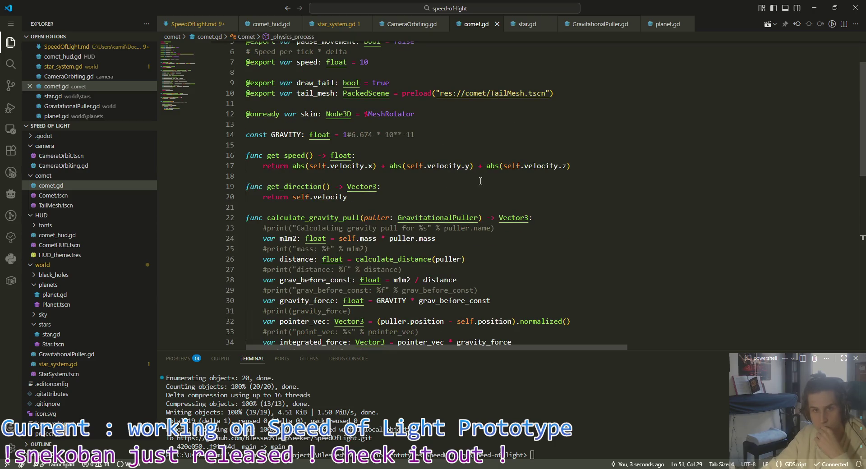
pyautogui.scroll(-8, 480, 181)
pyautogui.click(366, 273)
pyautogui.click(366, 293)
pyautogui.scroll(6, 516, 240)
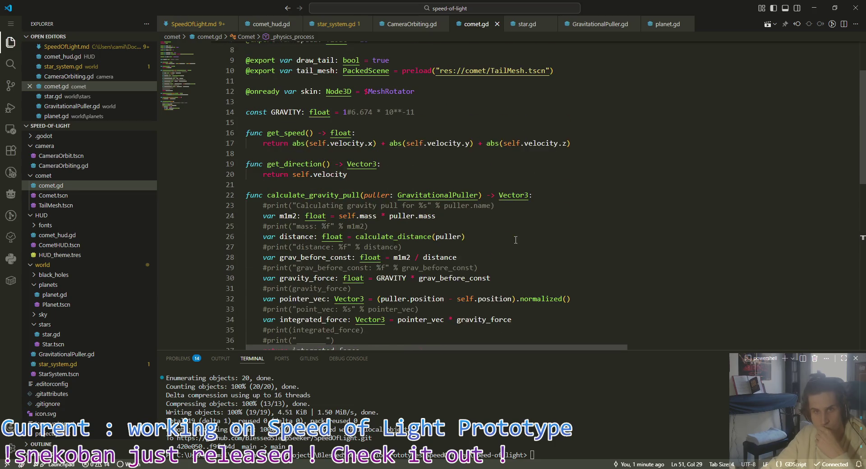
pyautogui.scroll(-8, 516, 240)
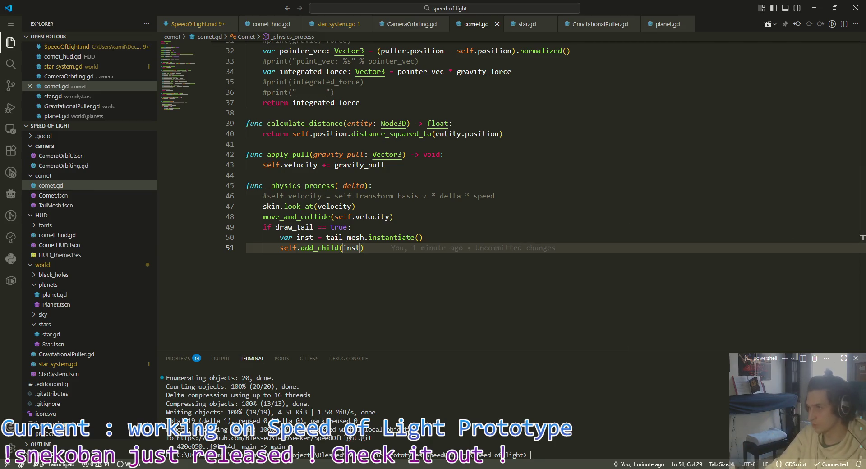
pyautogui.hotkey('alt', 'Tab')
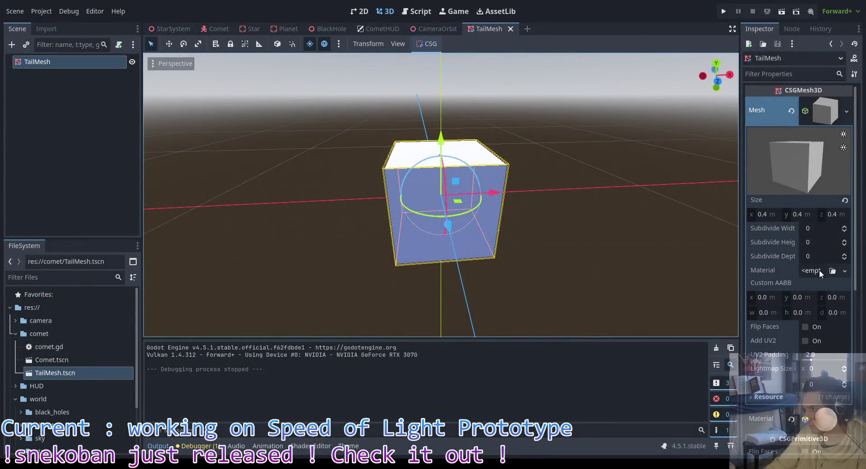
# Step: Give the TailMesh box a new StandardMaterial3D with Shading Mode set to Unshaded
pyautogui.click(820, 270)
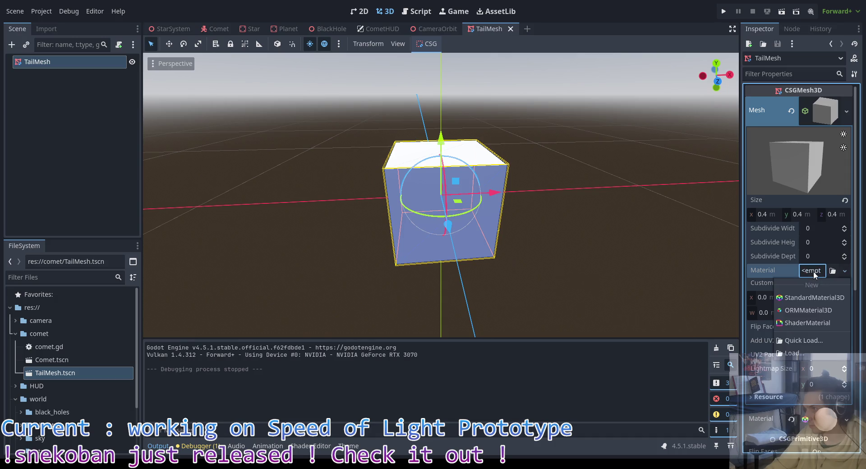
pyautogui.click(821, 114)
pyautogui.click(822, 141)
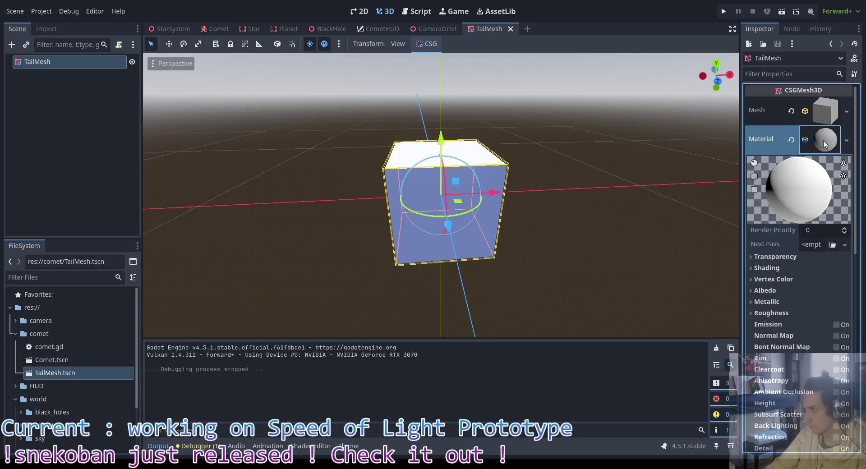
pyautogui.click(777, 259)
pyautogui.doubleClick(777, 259)
pyautogui.click(777, 258)
pyautogui.click(779, 268)
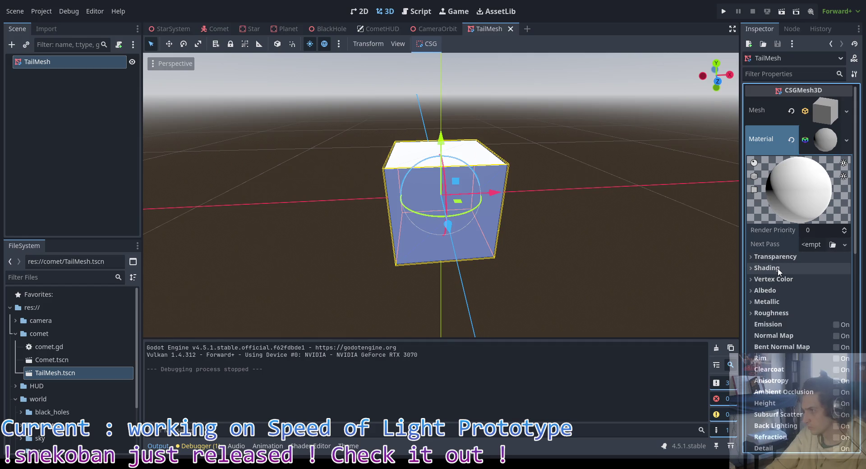
pyautogui.click(813, 280)
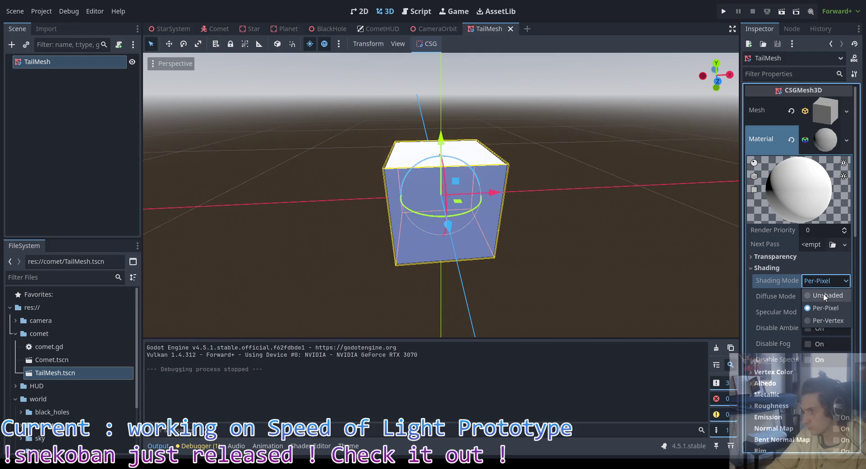
pyautogui.click(824, 295)
pyautogui.click(767, 269)
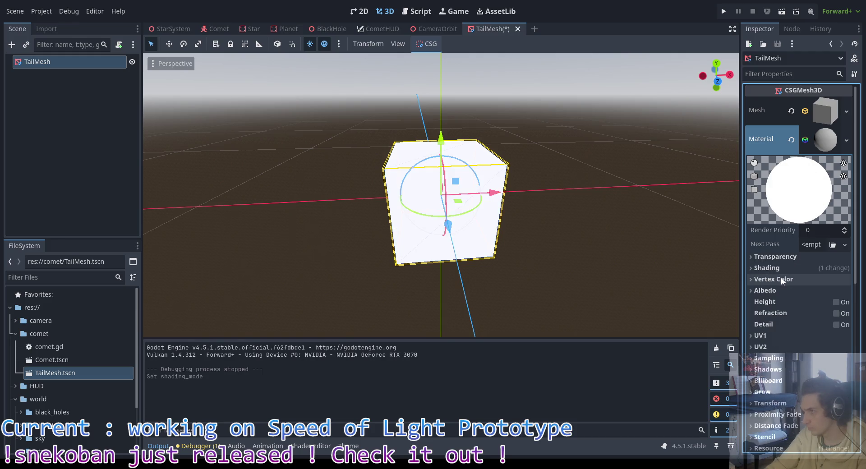
# Step: Enable Vertex Color Use as Albedo, save the TailMesh scene, and test-run the game
pyautogui.click(782, 279)
pyautogui.click(808, 292)
pyautogui.click(785, 320)
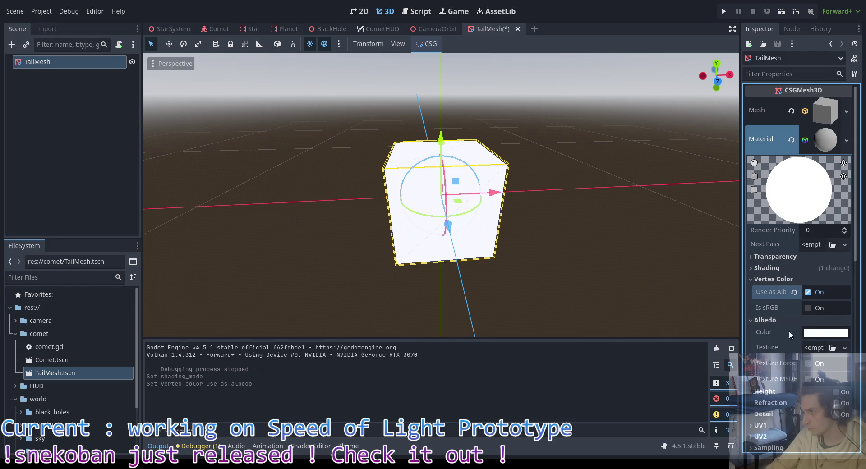
pyautogui.click(830, 334)
pyautogui.press('Escape')
pyautogui.hotkey('ctrl', 's')
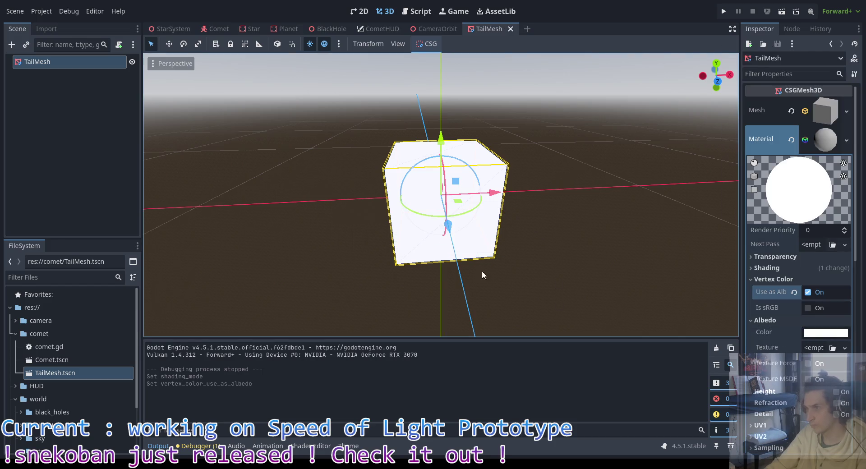
pyautogui.press('F5')
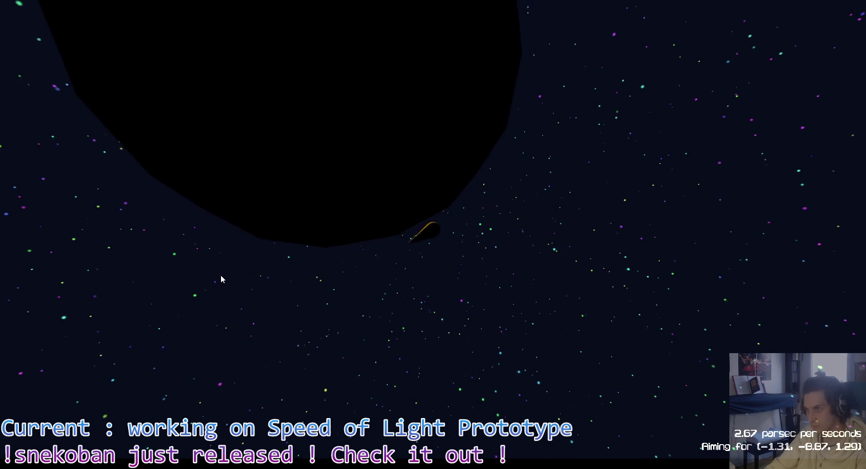
pyautogui.press('Escape')
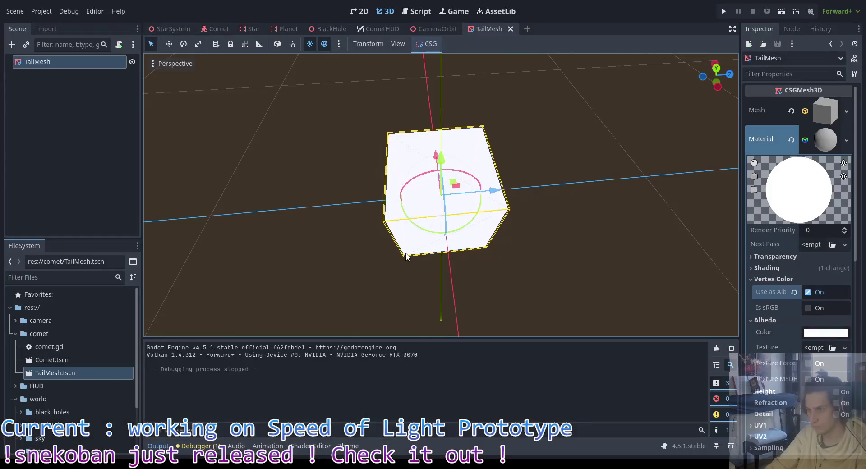
pyautogui.click(333, 266)
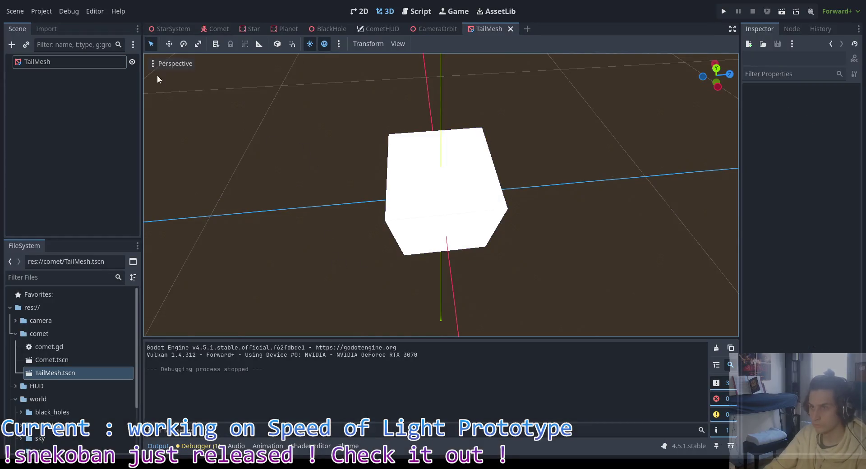
# Step: Add a DirectionalLight3D as a child of the StarSystem root node
pyautogui.click(179, 28)
pyautogui.click(55, 100)
pyautogui.click(15, 101)
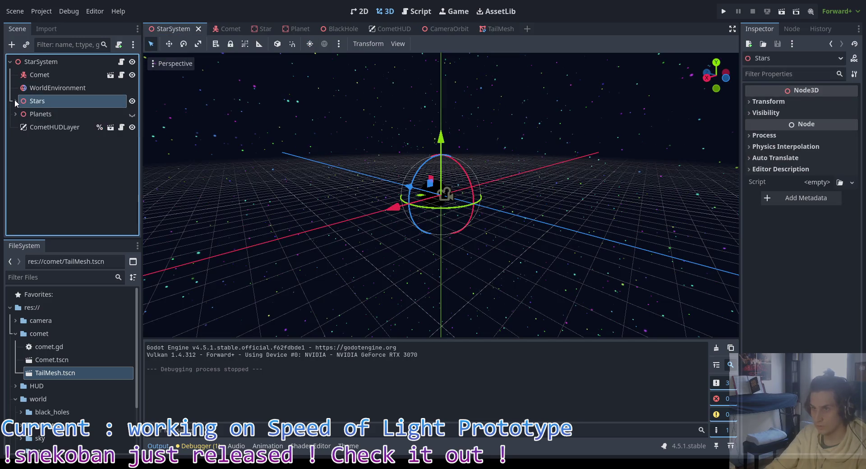
pyautogui.rightClick(56, 62)
pyautogui.click(88, 83)
pyautogui.write('ligh')
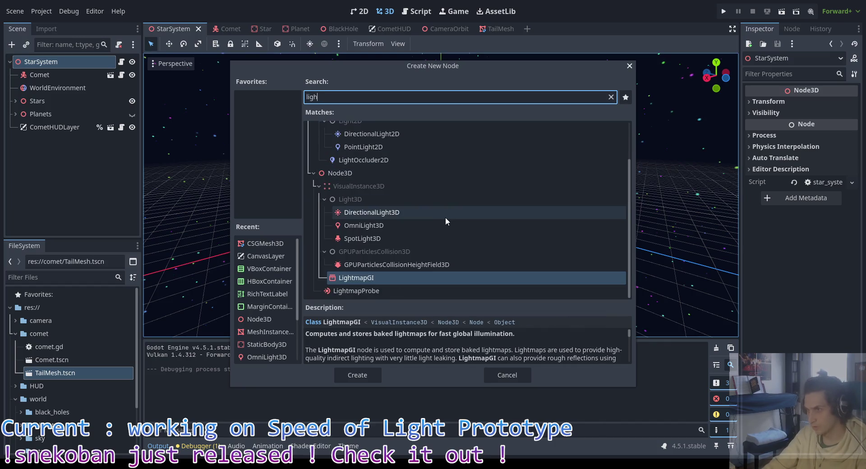
pyautogui.doubleClick(406, 213)
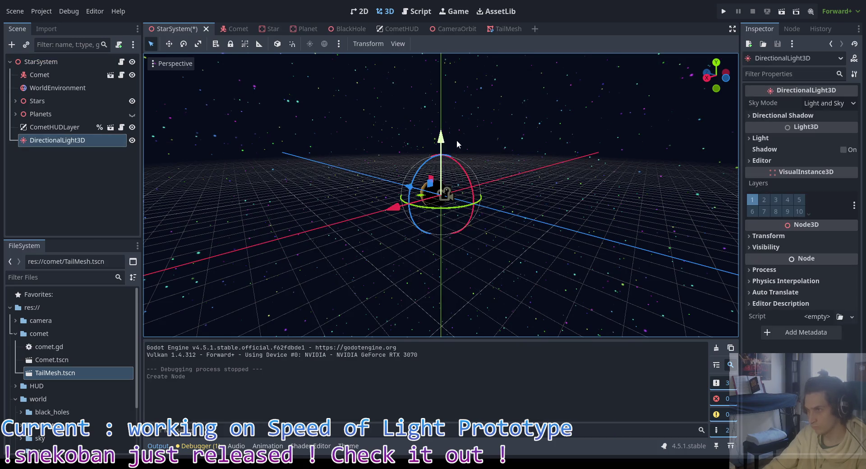
# Step: Raise the DirectionalLight3D and tilt it to point downward, then save StarSystem
pyautogui.moveTo(441, 169); pyautogui.dragTo(440, 136)
pyautogui.moveTo(546, 158)
pyautogui.mouseDown()
pyautogui.moveTo(504, 97)
pyautogui.moveTo(403, 113)
pyautogui.mouseUp()
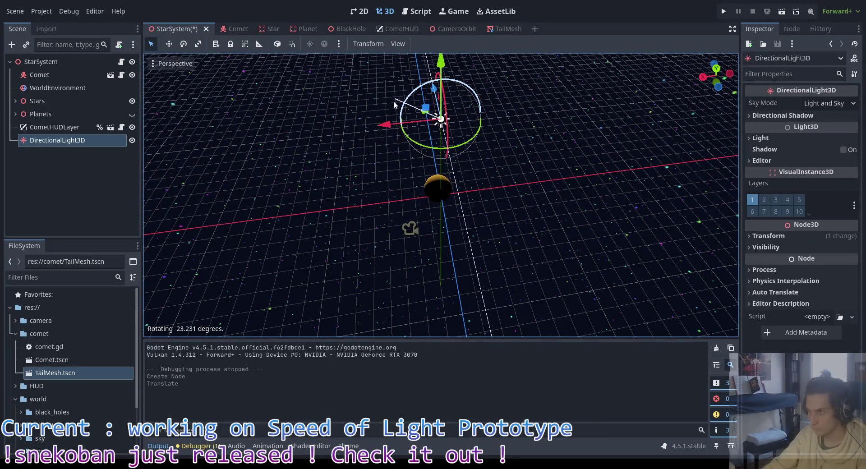
pyautogui.moveTo(376, 163)
pyautogui.mouseDown()
pyautogui.moveTo(392, 141)
pyautogui.moveTo(458, 175)
pyautogui.moveTo(541, 185)
pyautogui.moveTo(543, 194)
pyautogui.mouseUp()
pyautogui.press('f')
pyautogui.scroll(10, 542, 191)
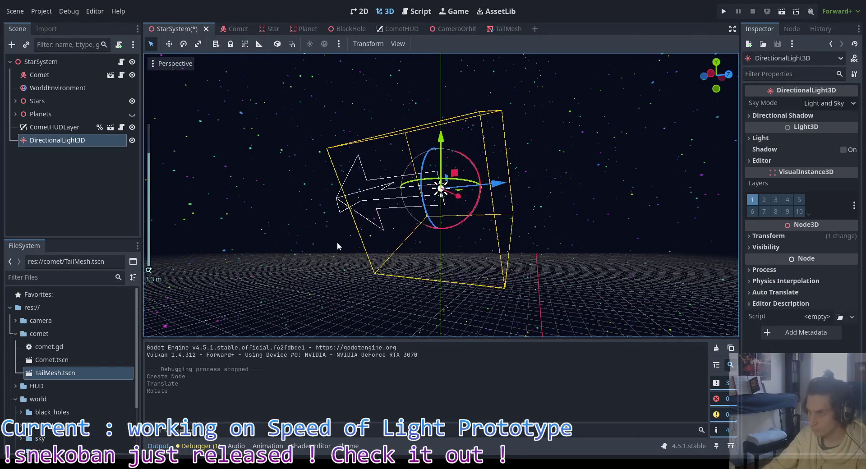
pyautogui.moveTo(382, 226); pyautogui.dragTo(408, 271)
pyautogui.scroll(-5, 416, 239)
pyautogui.moveTo(419, 171)
pyautogui.mouseDown()
pyautogui.moveTo(383, 186)
pyautogui.moveTo(431, 222)
pyautogui.moveTo(460, 220)
pyautogui.moveTo(469, 204)
pyautogui.moveTo(597, 169)
pyautogui.mouseUp()
pyautogui.hotkey('ctrl', 's')
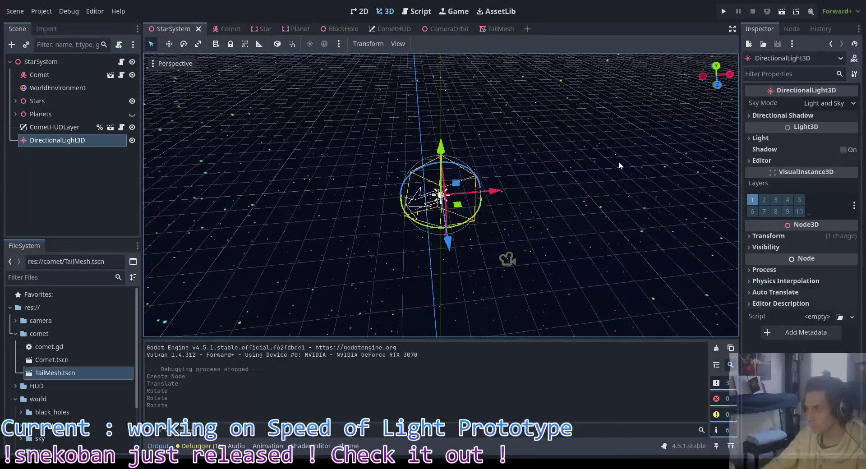
# Step: Set the light's Sky Mode to Light Only and run the game
pyautogui.click(815, 105)
pyautogui.click(820, 130)
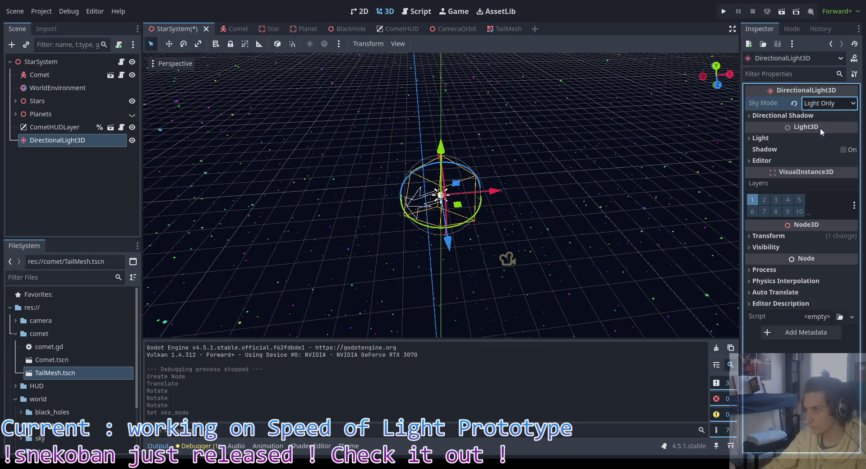
pyautogui.press('F5')
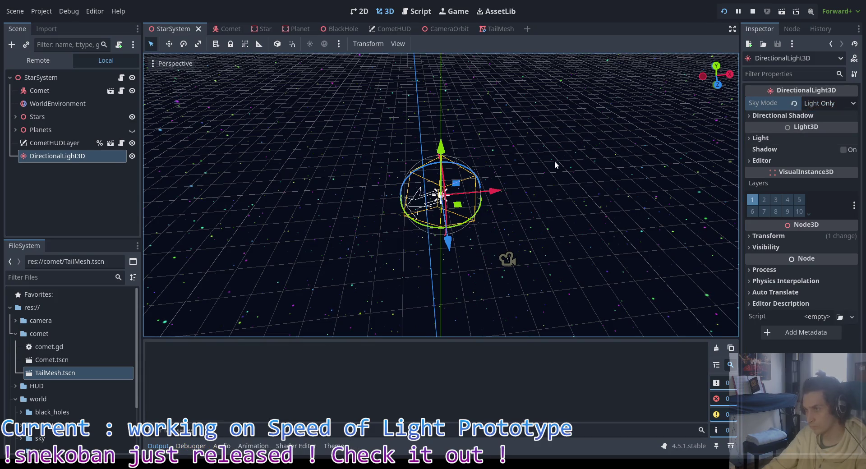
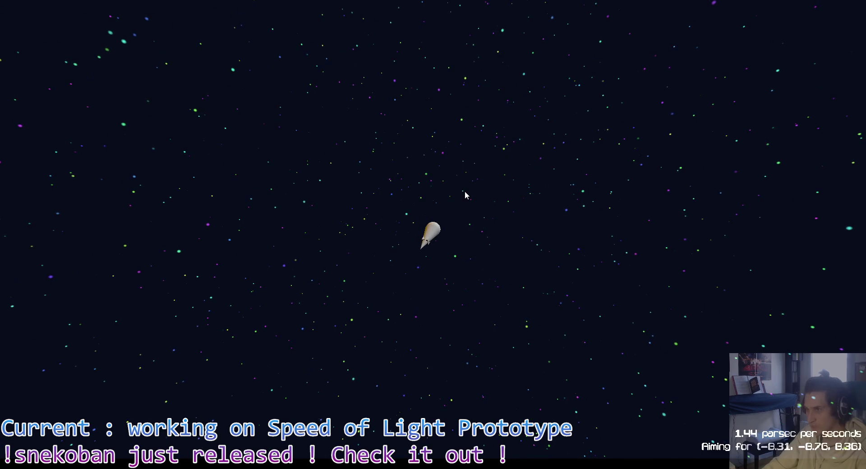
# Step: Stop the game and zoom and orbit the StarSystem viewport onto the yellow star
pyautogui.press('Escape')
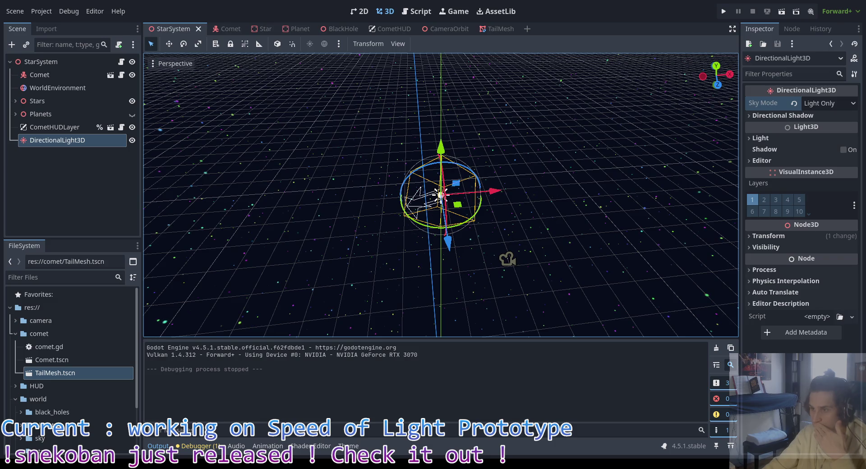
pyautogui.scroll(3, 435, 278)
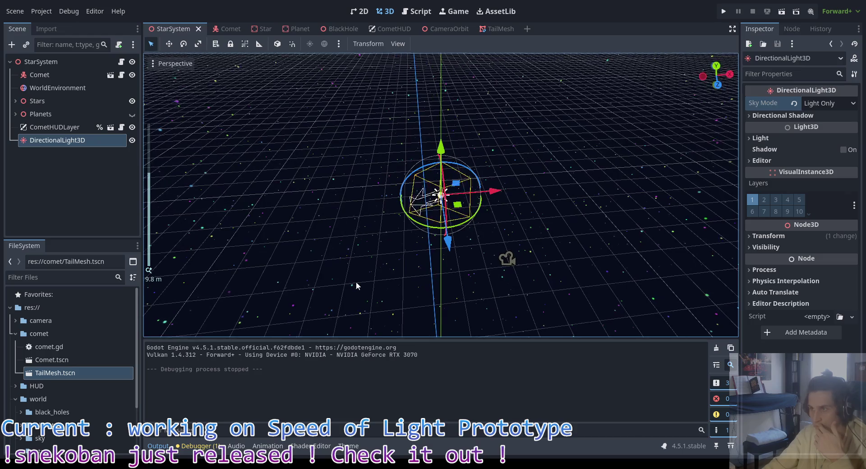
pyautogui.click(537, 261)
pyautogui.scroll(5, 536, 261)
pyautogui.scroll(-10, 393, 293)
pyautogui.moveTo(543, 269)
pyautogui.mouseDown()
pyautogui.moveTo(519, 208)
pyautogui.moveTo(528, 217)
pyautogui.moveTo(489, 311)
pyautogui.moveTo(534, 269)
pyautogui.moveTo(594, 255)
pyautogui.moveTo(513, 289)
pyautogui.mouseUp()
pyautogui.scroll(5, 528, 217)
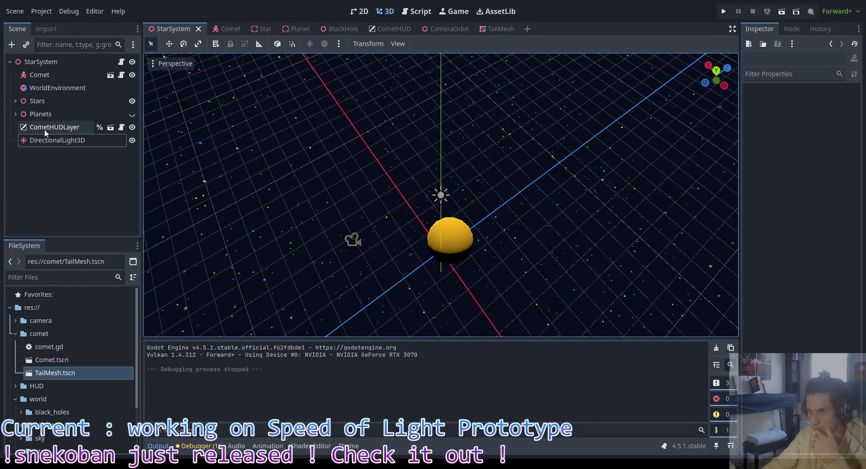
# Step: Move WorldEnvironment above Comet and reparent DirectionalLight3D under WorldEnvironment in the Scene dock
pyautogui.click(64, 78)
pyautogui.moveTo(65, 87)
pyautogui.mouseDown()
pyautogui.moveTo(64, 71)
pyautogui.moveTo(74, 89)
pyautogui.mouseUp()
pyautogui.click(60, 140)
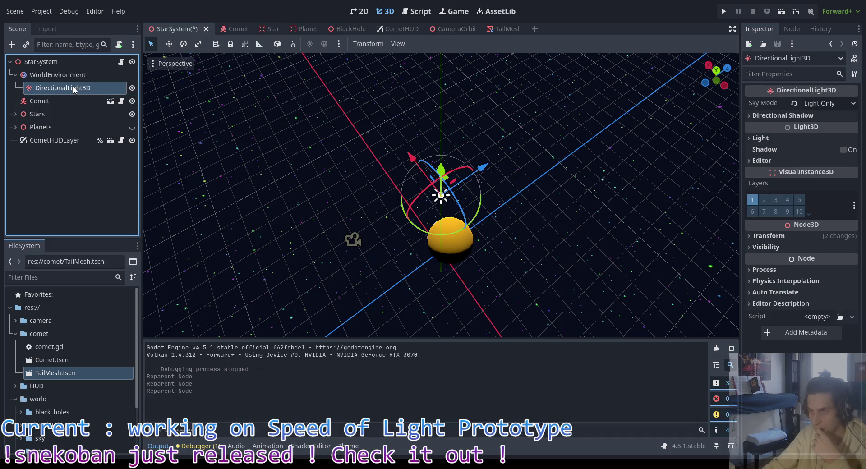
pyautogui.click(56, 101)
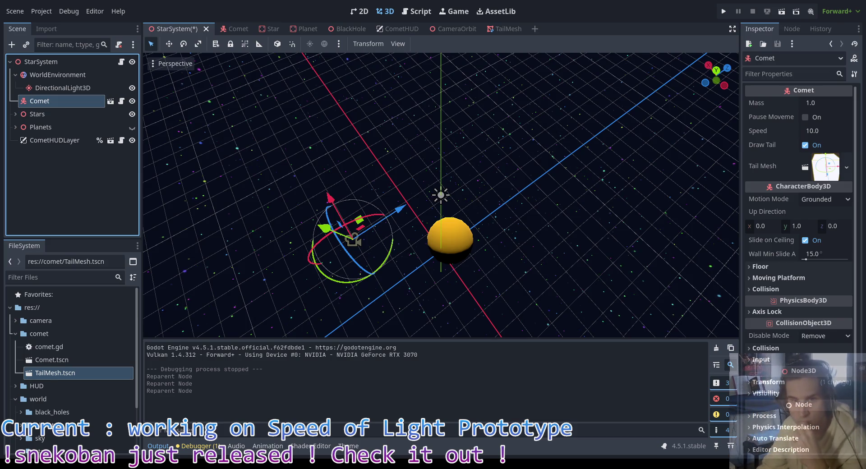
# Step: Add print("AAAAAA") inside comet.gd's draw_tail branch and return to Godot to test
pyautogui.hotkey('alt', 'Tab')
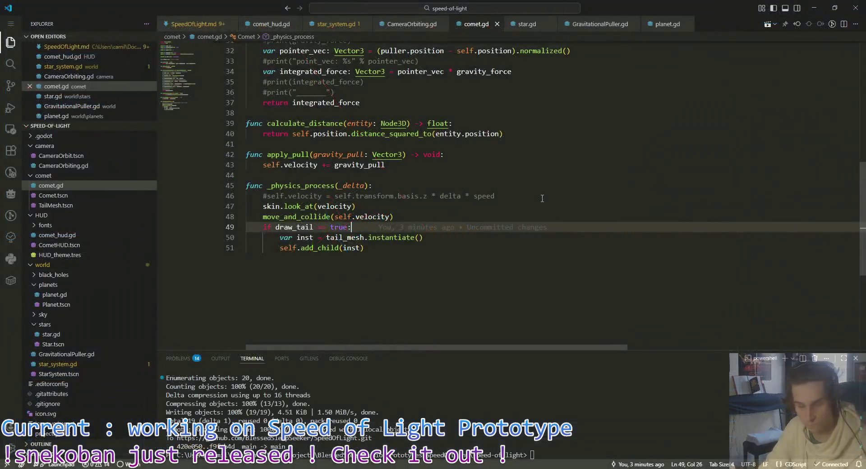
pyautogui.press('Return')
pyautogui.write('int("')
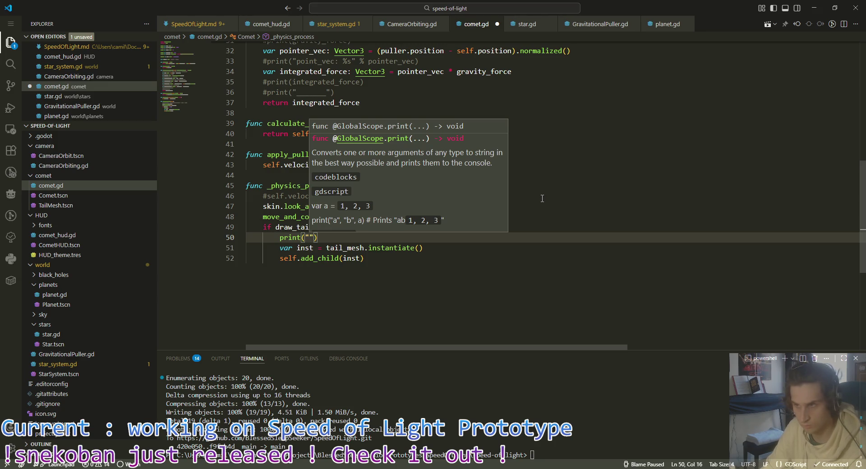
pyautogui.write('AAAAAA')
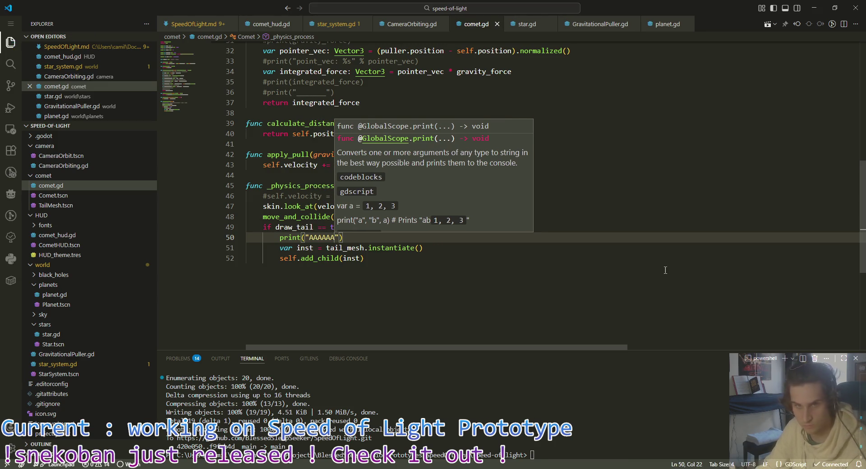
pyautogui.press('Escape')
pyautogui.hotkey('alt', 'Tab')
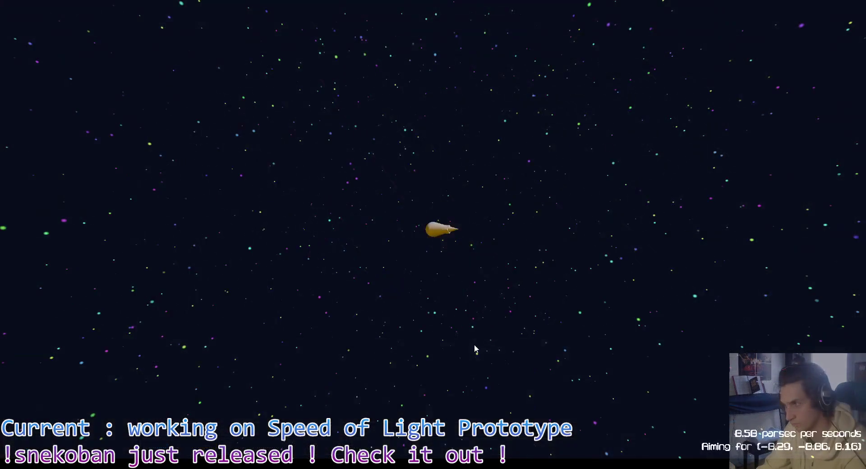
# Step: Stop the test run, then zoom out and orbit to a low angle beside the star
pyautogui.press('F8')
pyautogui.scroll(-5, 455, 270)
pyautogui.scroll(-6, 456, 270)
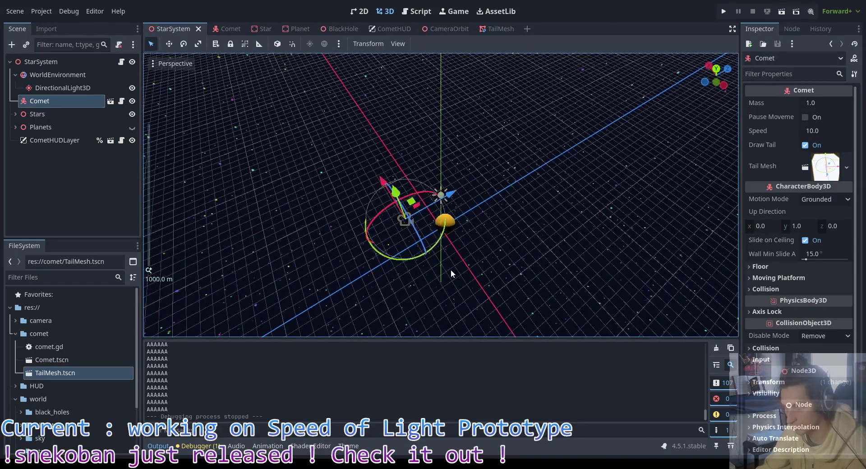
pyautogui.moveTo(511, 268)
pyautogui.mouseDown()
pyautogui.moveTo(483, 237)
pyautogui.moveTo(481, 179)
pyautogui.moveTo(705, 167)
pyautogui.moveTo(537, 205)
pyautogui.mouseUp()
# Step: Delete the AAAAAA print from comet.gd, review the instantiate and add_child lines, and return to Godot
pyautogui.hotkey('alt', 'Tab')
pyautogui.press('BackSpace')
pyautogui.press('BackSpace')
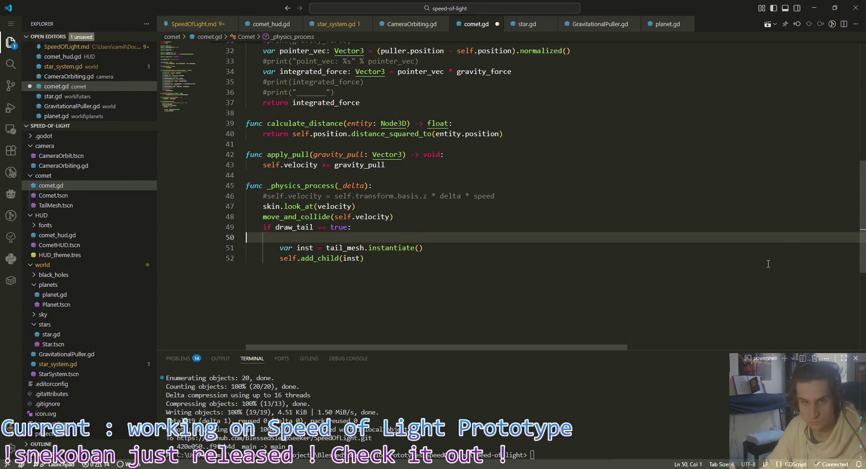
pyautogui.press('Down')
pyautogui.press('End')
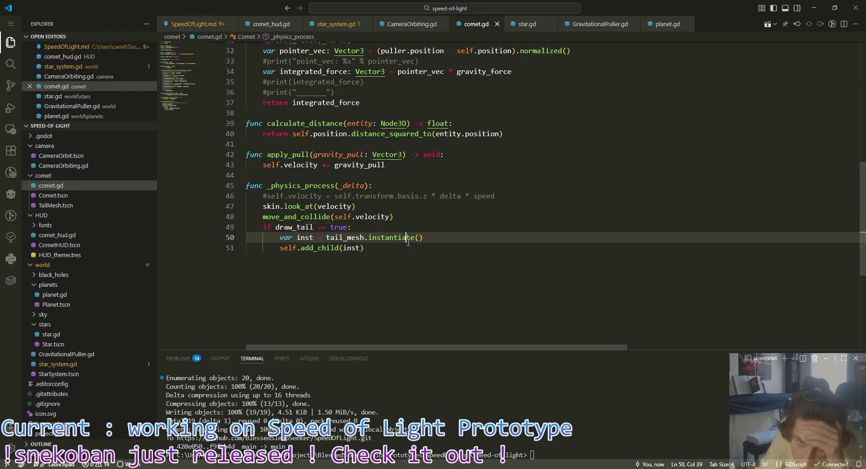
pyautogui.press('Down')
pyautogui.moveTo(390, 241)
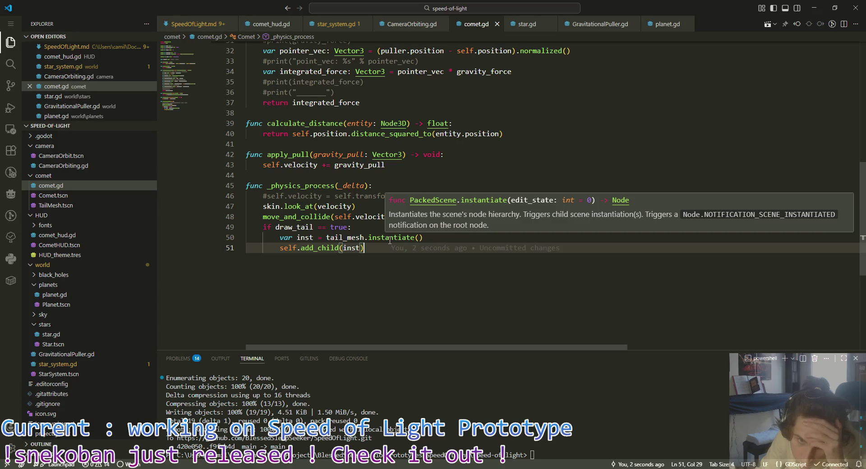
pyautogui.moveTo(318, 249)
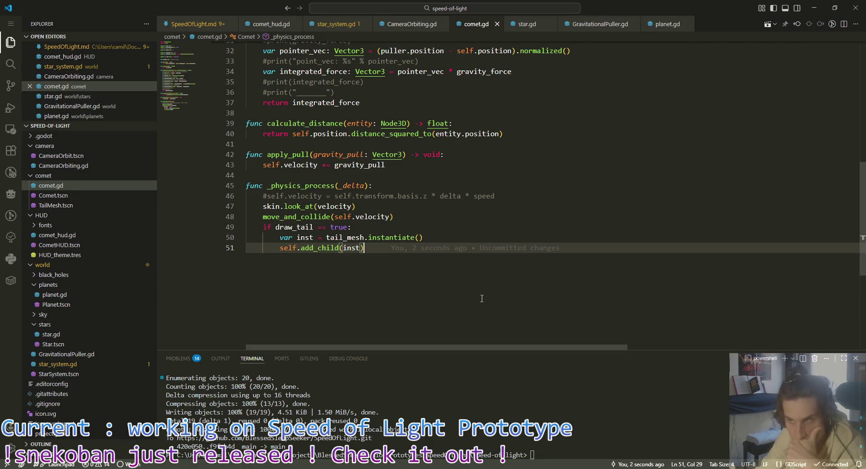
pyautogui.hotkey('alt', 'Tab')
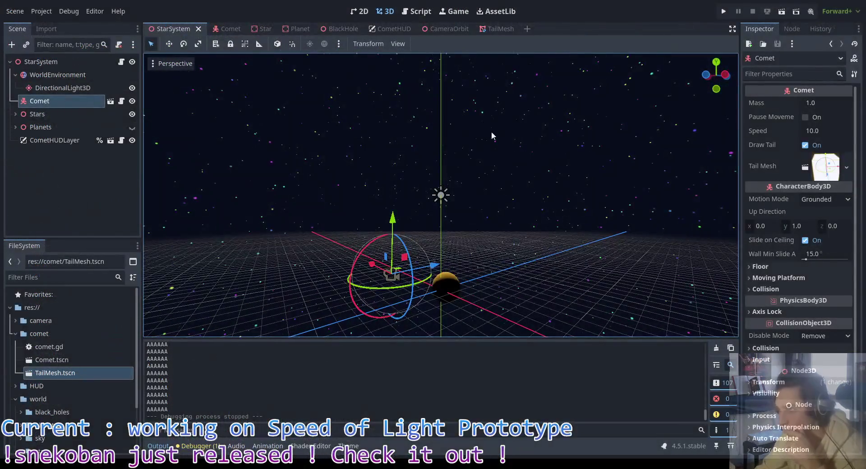
# Step: In the TailMesh scene, set the cube mesh Size to 40 on x, y and z
pyautogui.click(496, 28)
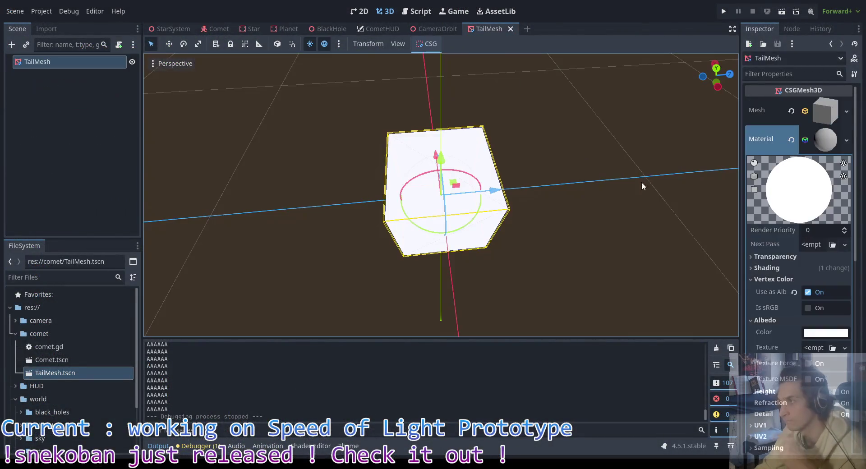
pyautogui.click(815, 110)
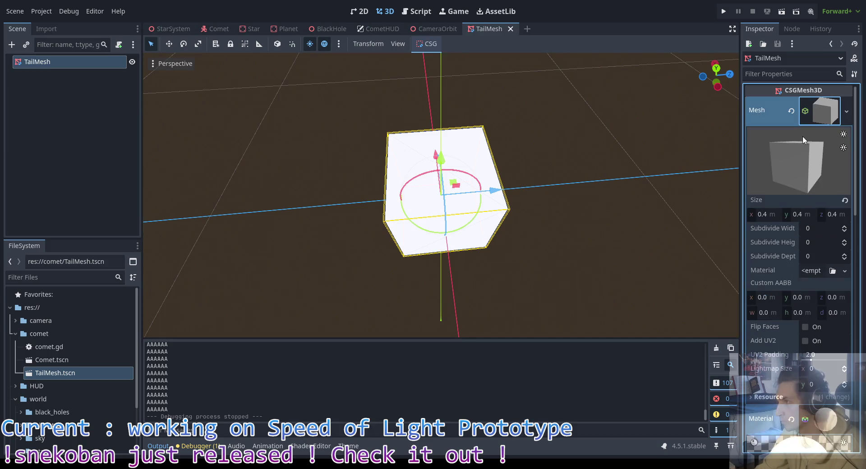
pyautogui.click(769, 212)
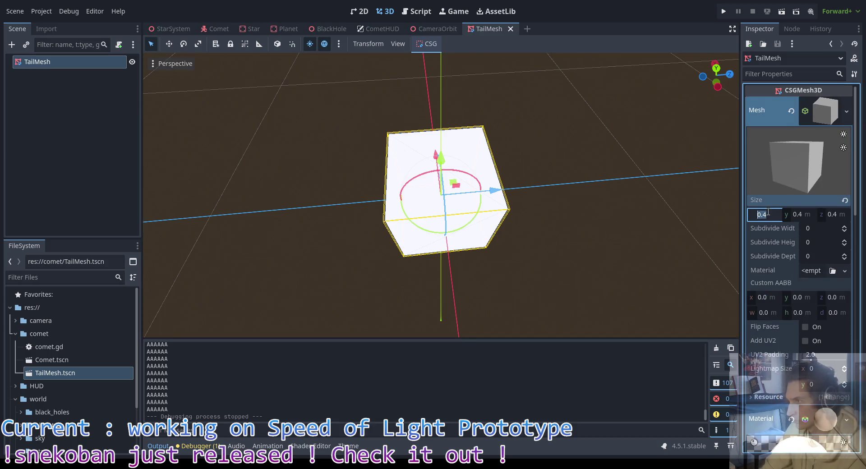
pyautogui.write('40')
pyautogui.press('Tab')
pyautogui.press('Tab')
pyautogui.write('40')
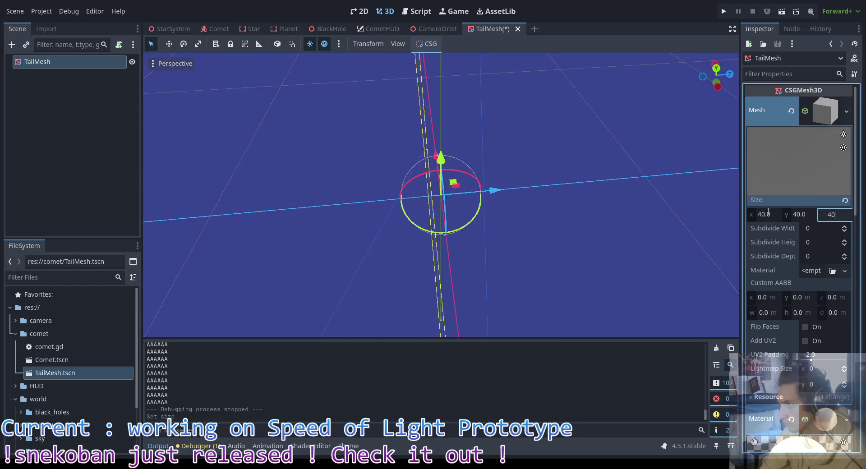
pyautogui.press('Return')
# Step: Save and run the game, stop it, and orbit around the enlarged cube
pyautogui.press('F5')
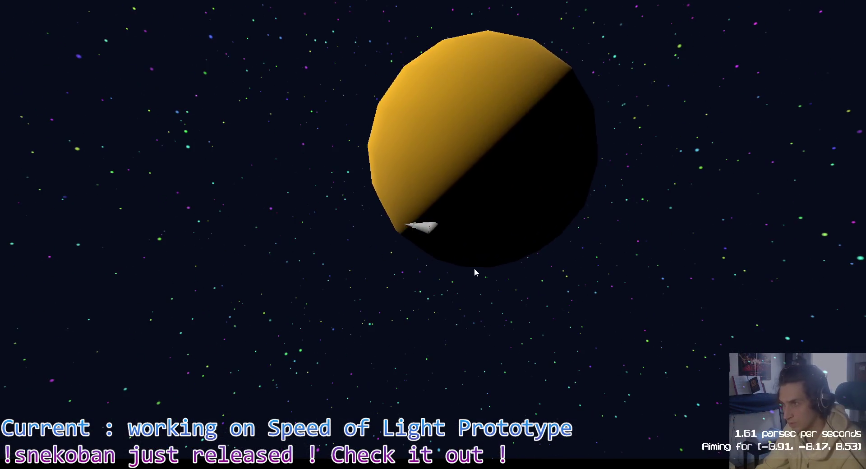
pyautogui.press('F8')
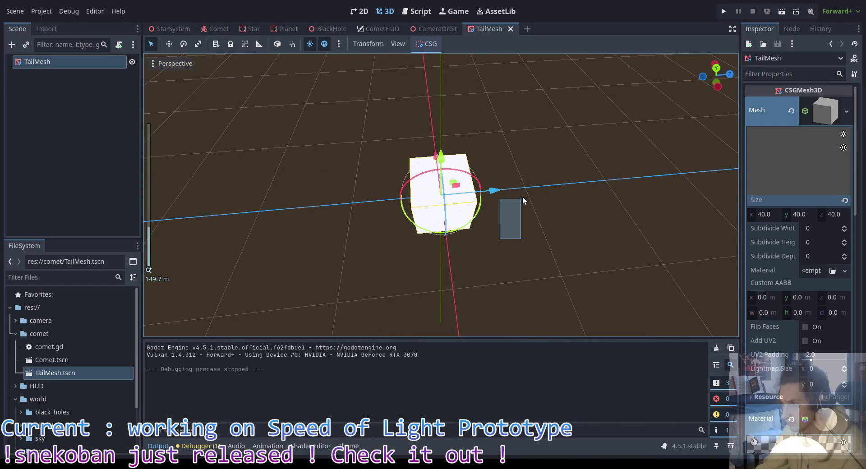
pyautogui.moveTo(523, 196)
pyautogui.mouseDown()
pyautogui.moveTo(524, 216)
pyautogui.moveTo(545, 179)
pyautogui.moveTo(454, 199)
pyautogui.moveTo(541, 207)
pyautogui.moveTo(509, 151)
pyautogui.moveTo(584, 155)
pyautogui.moveTo(610, 169)
pyautogui.moveTo(540, 193)
pyautogui.moveTo(572, 196)
pyautogui.moveTo(727, 294)
pyautogui.mouseUp()
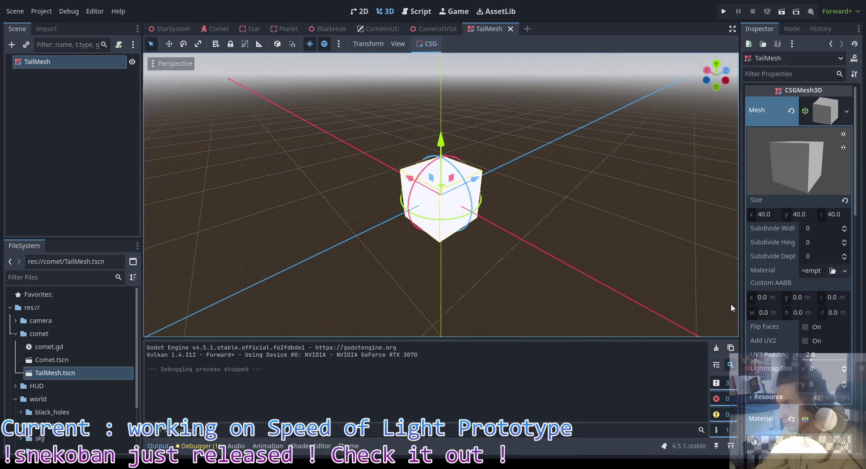
pyautogui.scroll(-5, 811, 286)
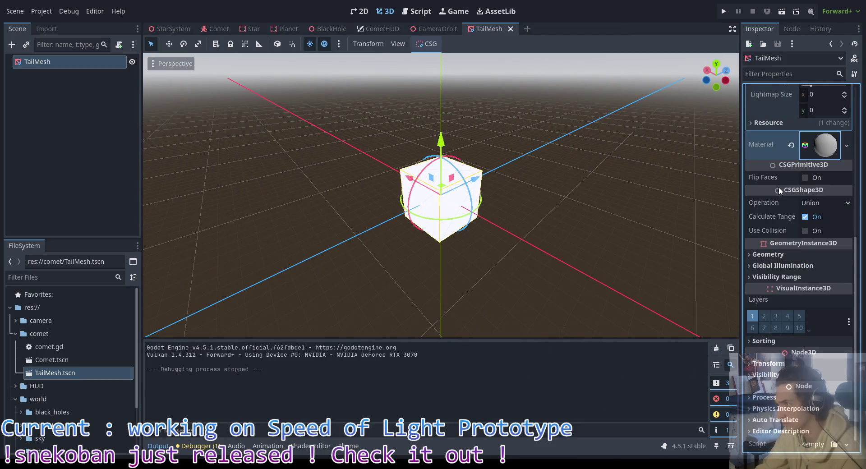
pyautogui.scroll(2, 779, 186)
pyautogui.click(827, 236)
pyautogui.click(822, 244)
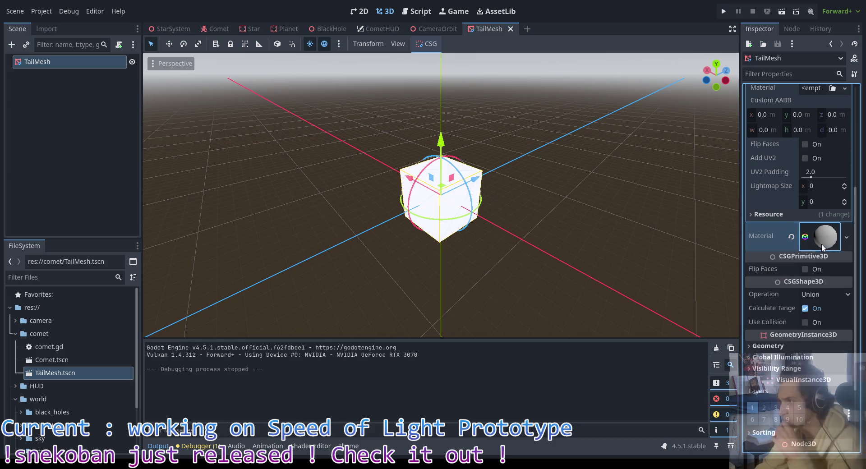
pyautogui.scroll(4, 825, 223)
pyautogui.click(822, 117)
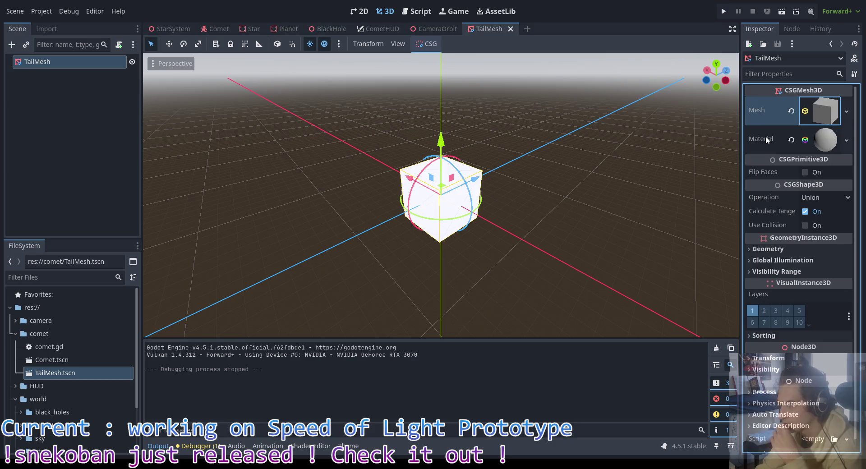
pyautogui.click(787, 260)
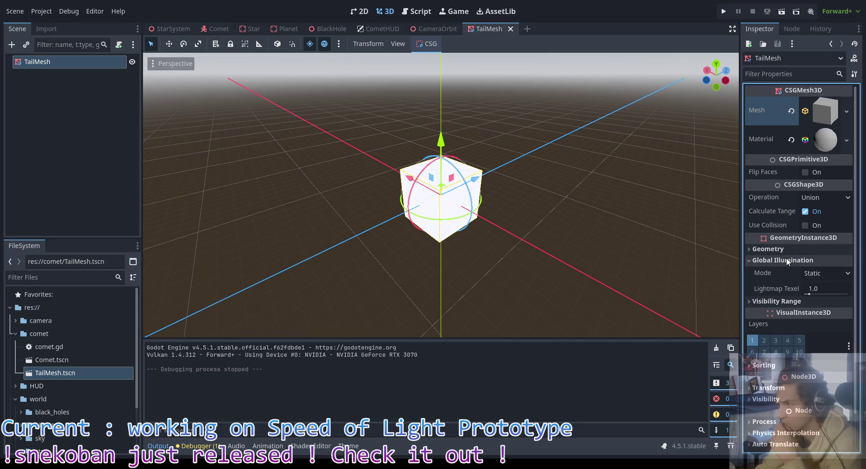
pyautogui.click(814, 273)
pyautogui.click(813, 273)
pyautogui.click(798, 262)
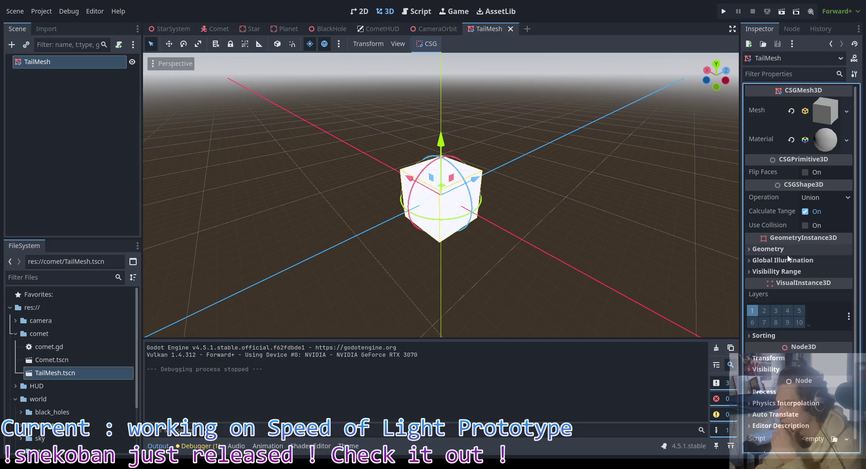
pyautogui.click(781, 273)
pyautogui.click(777, 272)
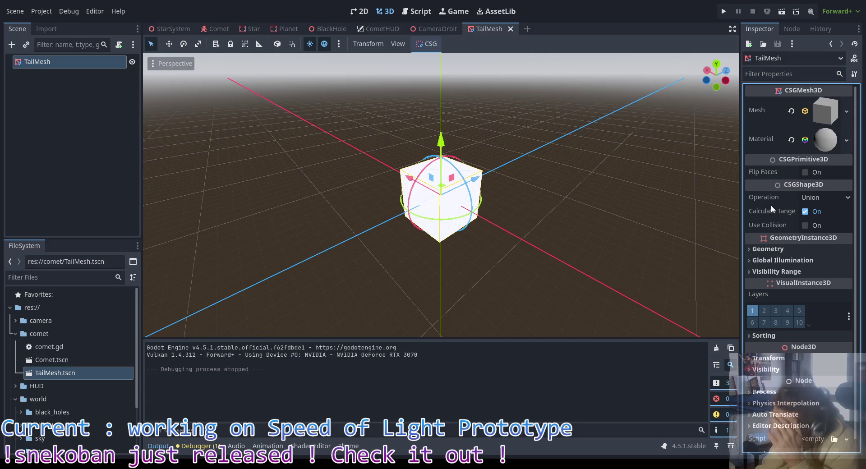
pyautogui.click(836, 109)
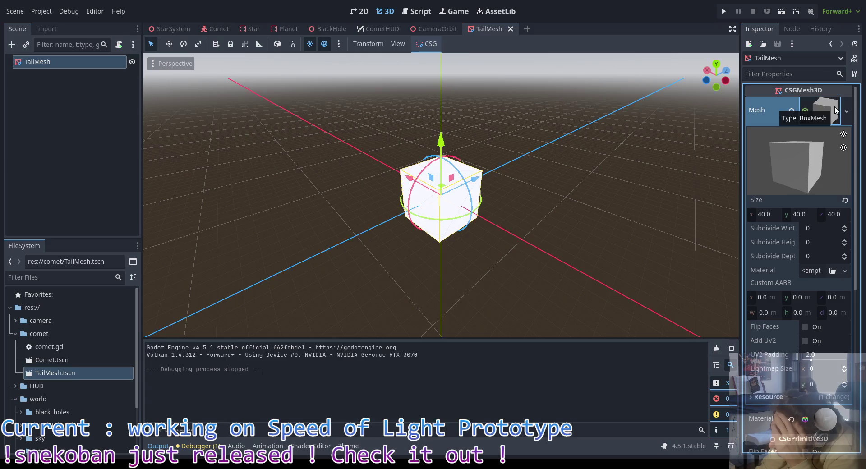
# Step: Set the TailMesh box Size x, y and z to 0.4
pyautogui.click(775, 214)
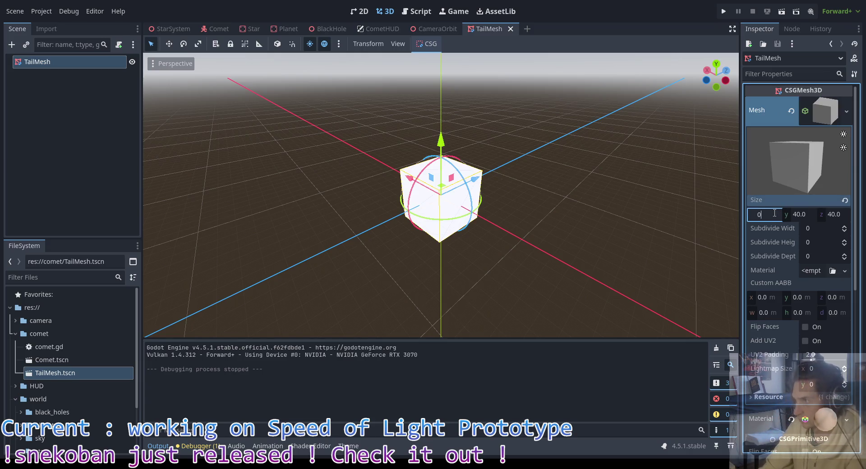
pyautogui.write('.4')
pyautogui.press('Tab')
pyautogui.write('0')
pyautogui.press('Tab')
pyautogui.write('.')
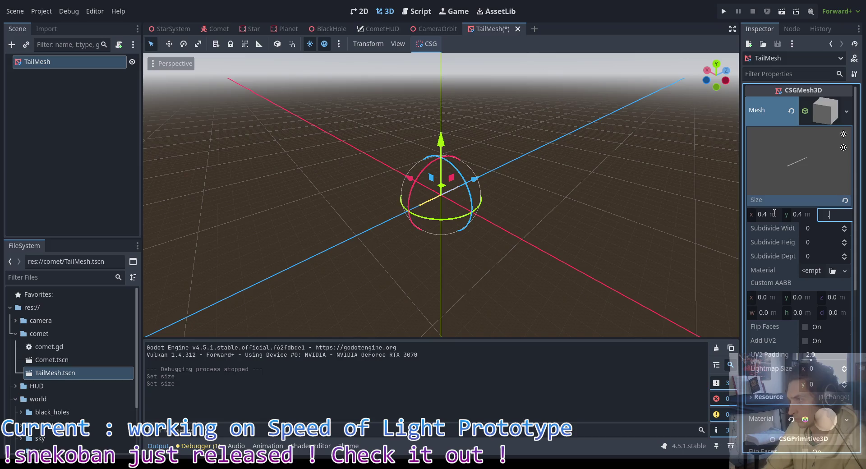
pyautogui.write('4')
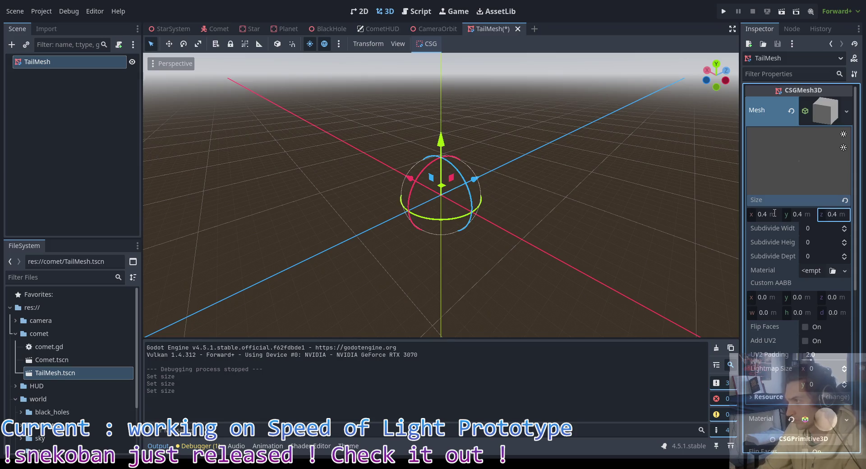
pyautogui.press('Return')
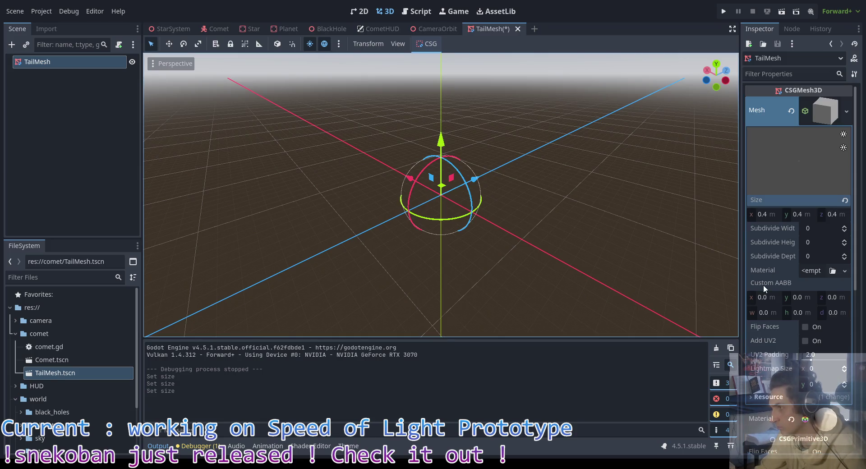
# Step: Collapse the box mesh resource, save the TailMesh scene, and orbit to a lower view
pyautogui.click(813, 125)
pyautogui.scroll(2, 465, 240)
pyautogui.hotkey('ctrl', 's')
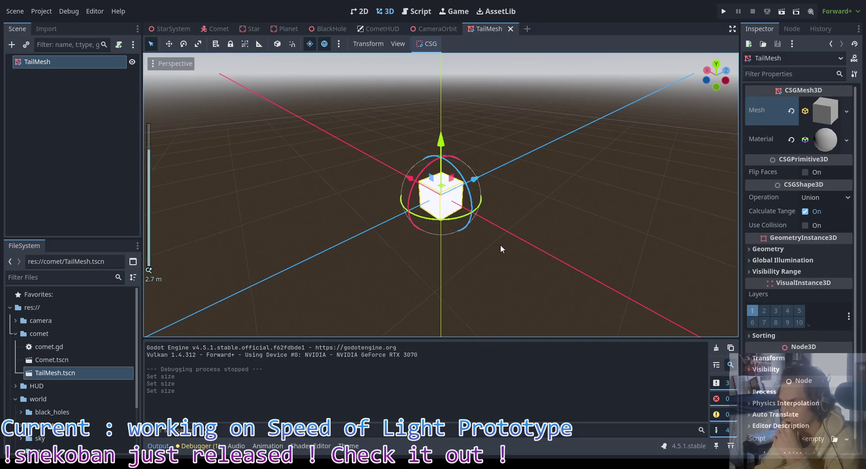
pyautogui.click(499, 245)
pyautogui.scroll(-2, 500, 246)
pyautogui.moveTo(499, 246)
pyautogui.mouseDown()
pyautogui.moveTo(473, 221)
pyautogui.moveTo(467, 194)
pyautogui.mouseUp()
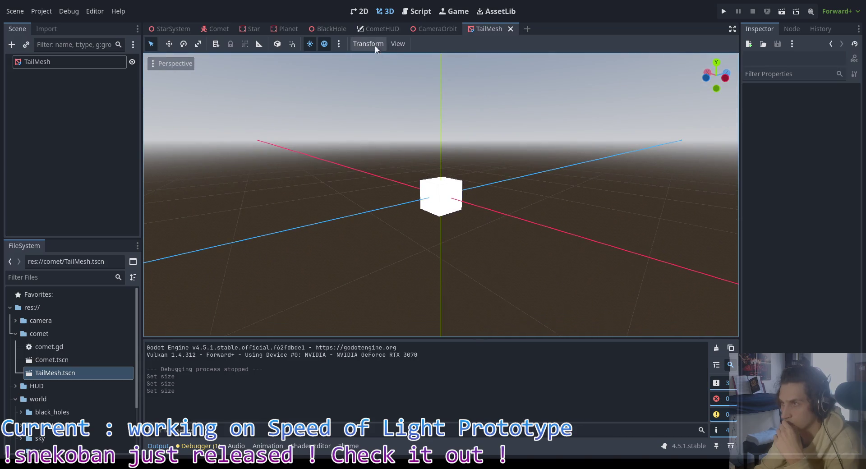
# Step: Instance TailMesh.tscn as a child of the Comet root and move it behind the comet
pyautogui.click(225, 36)
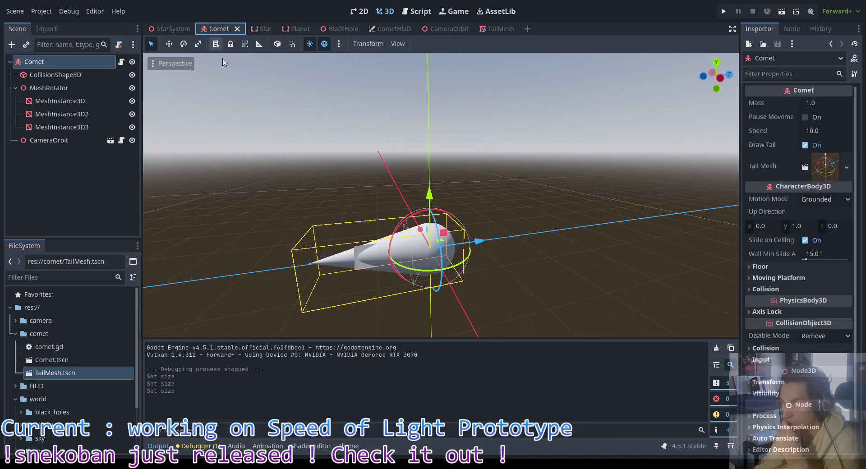
pyautogui.rightClick(34, 64)
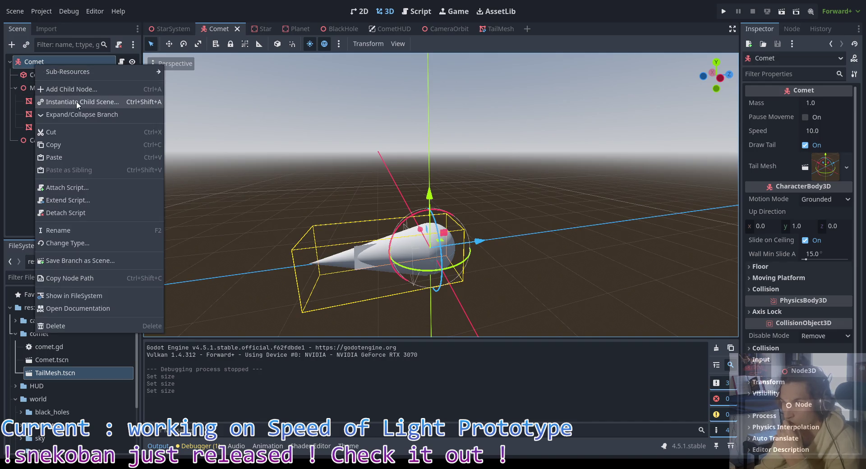
pyautogui.click(76, 101)
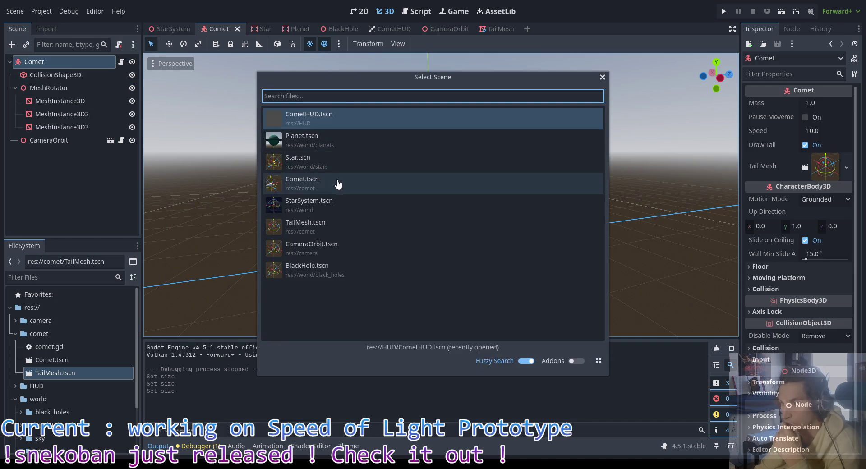
pyautogui.doubleClick(345, 226)
pyautogui.moveTo(421, 252)
pyautogui.mouseDown()
pyautogui.moveTo(351, 268)
pyautogui.moveTo(378, 264)
pyautogui.moveTo(359, 289)
pyautogui.moveTo(438, 248)
pyautogui.moveTo(527, 272)
pyautogui.moveTo(618, 259)
pyautogui.mouseUp()
# Step: Delete the TailMesh instance again and save and run the game
pyautogui.press('Delete')
pyautogui.press('Return')
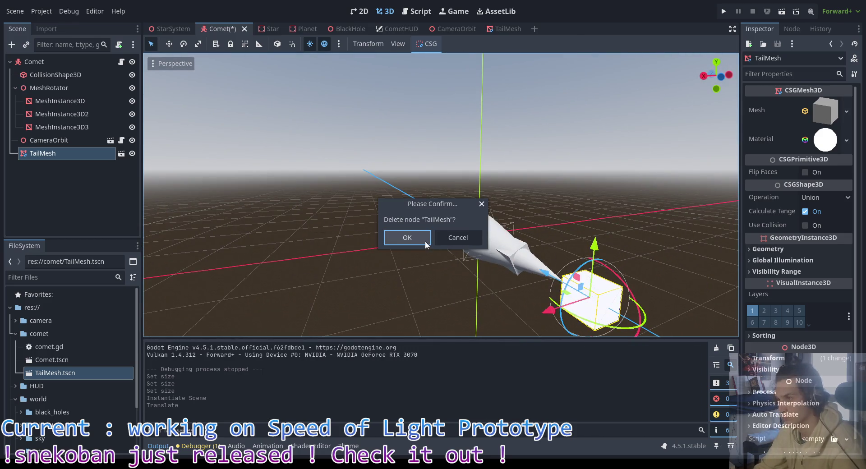
pyautogui.press('F5')
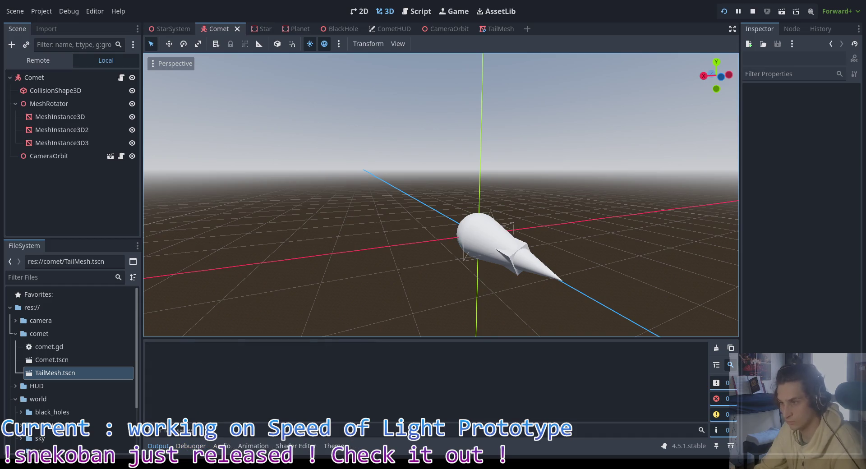
# Step: Expand StarSystem > Comet in the Remote tree to inspect the spawned tail meshes
pyautogui.hotkey('alt', 'Tab')
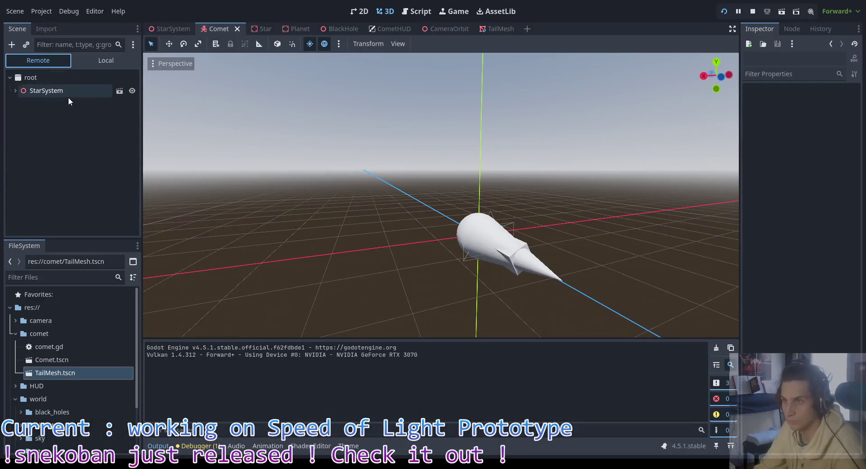
pyautogui.click(15, 91)
pyautogui.click(20, 121)
pyautogui.scroll(-3, 90, 170)
pyautogui.scroll(-20, 90, 167)
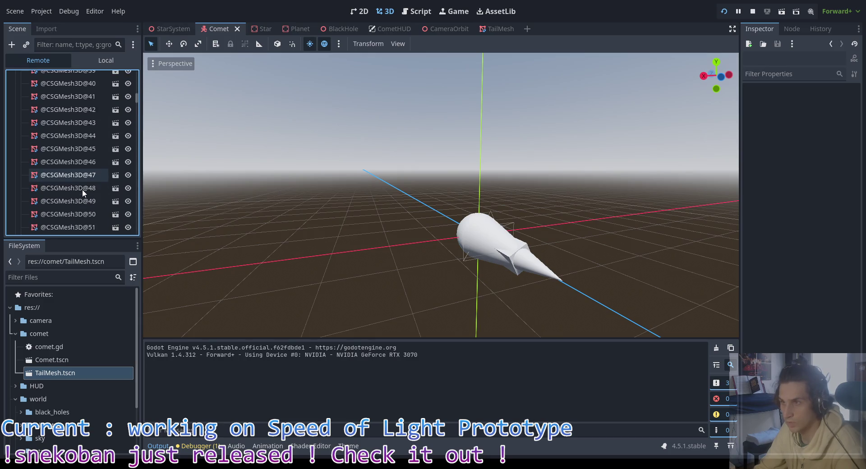
pyautogui.scroll(15, 83, 185)
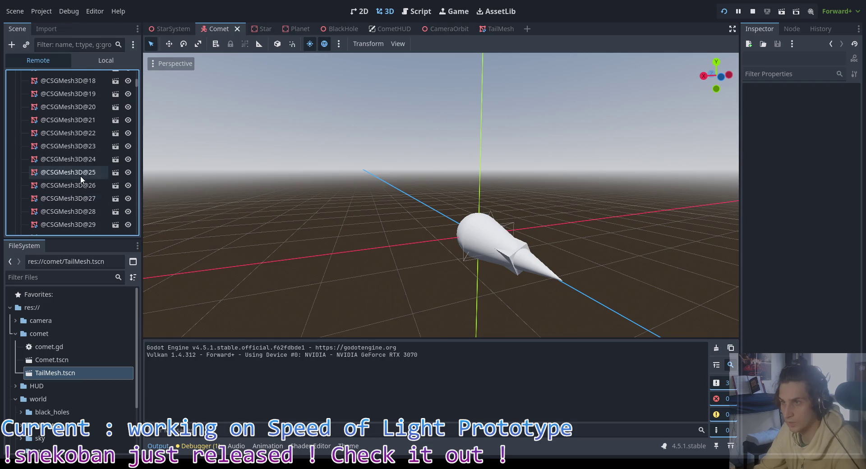
# Step: Stop the game, glance at comet.gd in VS Code, and return to the TailMesh scene
pyautogui.press('F8')
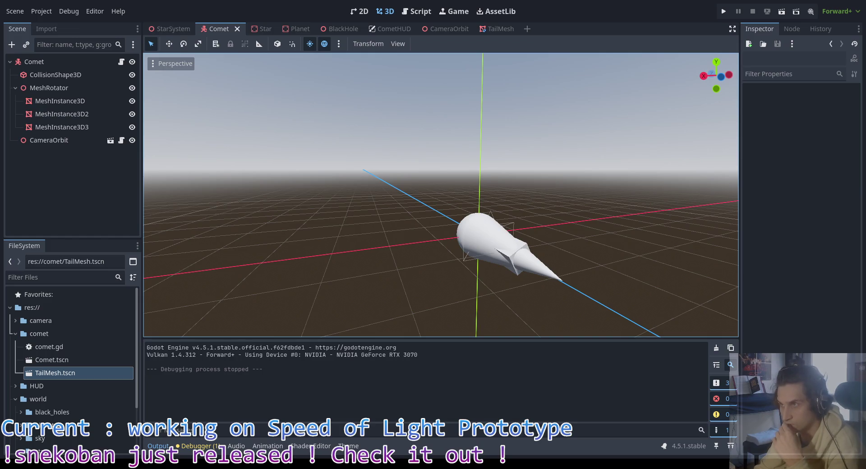
pyautogui.hotkey('alt', 'Tab')
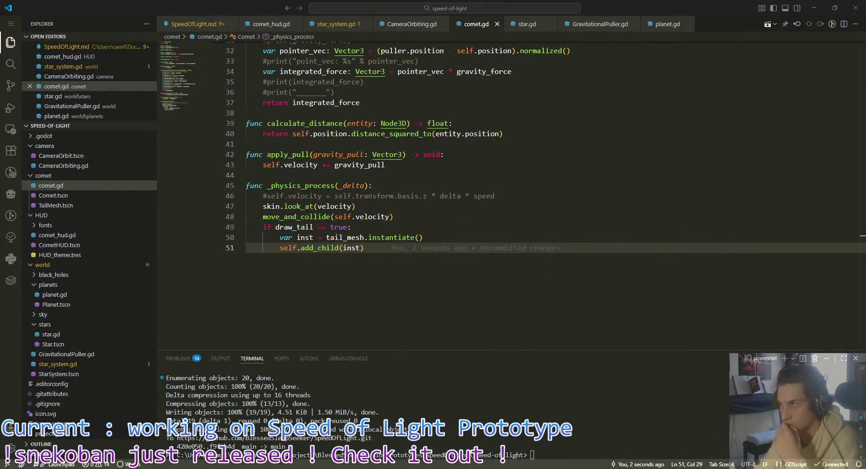
pyautogui.hotkey('alt', 'Tab')
pyautogui.rightClick(38, 64)
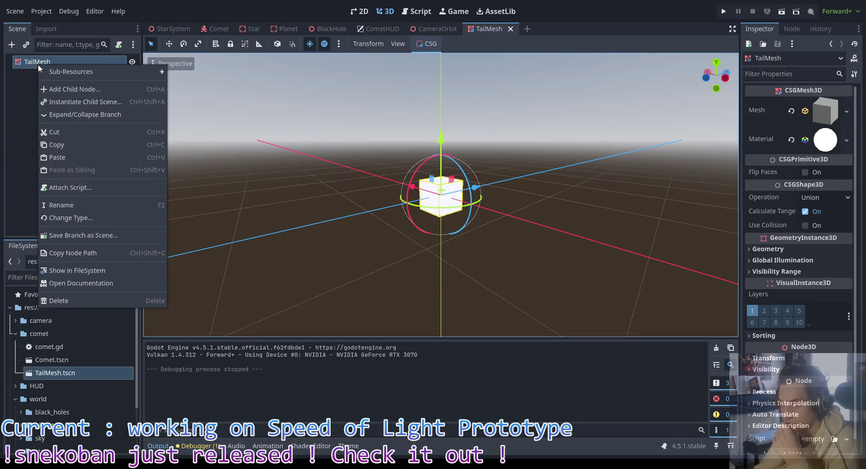
# Step: Add a StaticBody3D child to TailMesh and make it the scene root
pyautogui.click(64, 85)
pyautogui.write('stati')
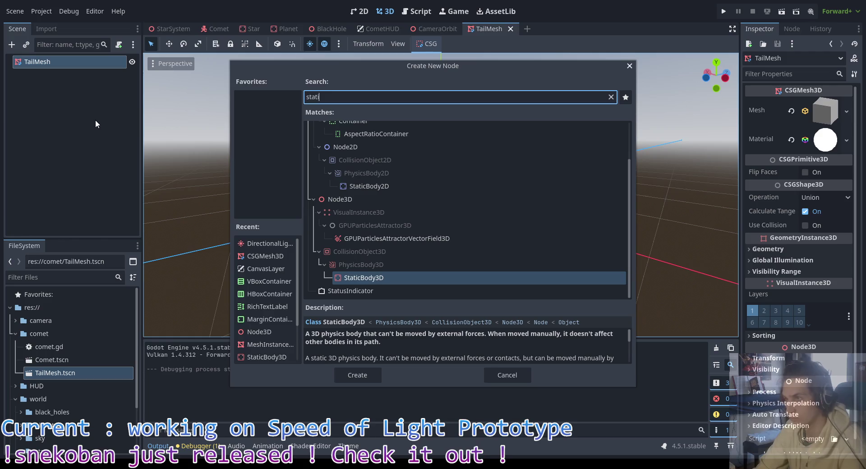
pyautogui.doubleClick(366, 277)
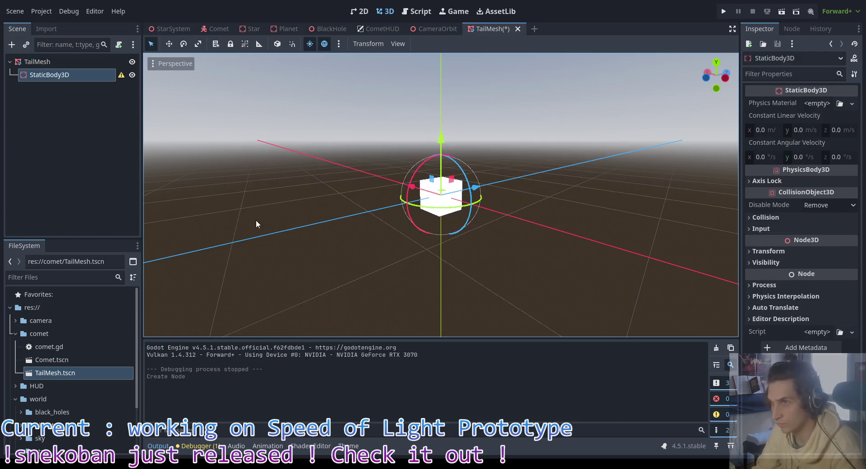
pyautogui.rightClick(66, 75)
pyautogui.click(134, 291)
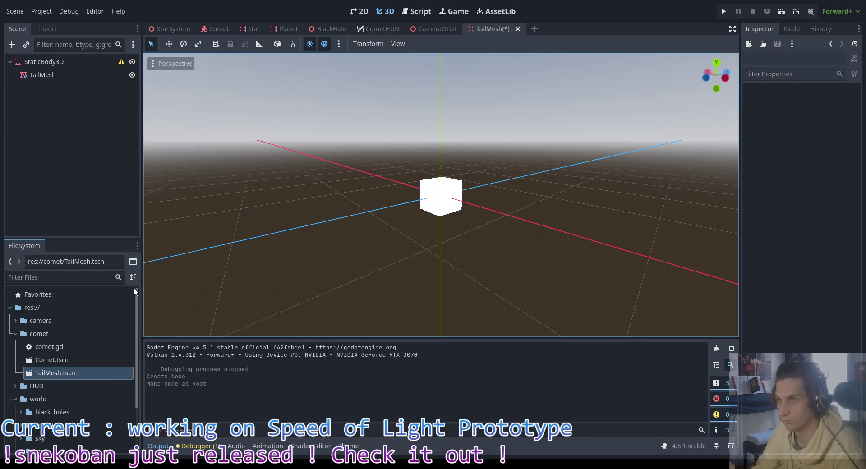
pyautogui.click(56, 61)
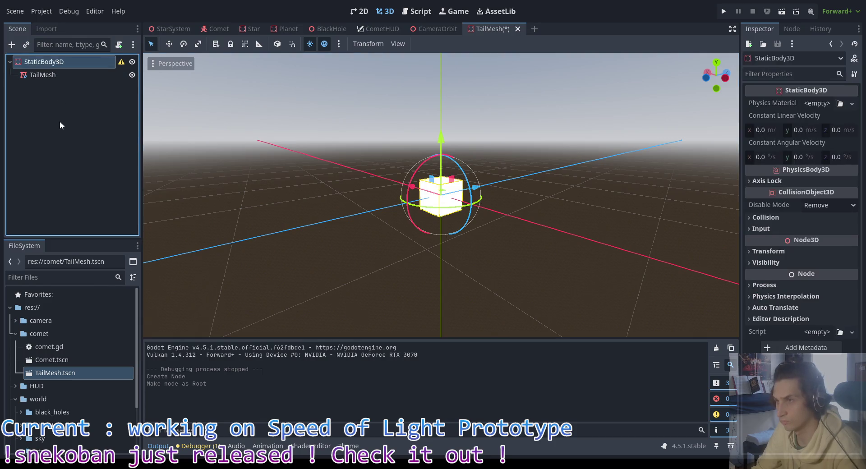
# Step: Save and test-run the game, stop it, and select the TailMesh node
pyautogui.press('F5')
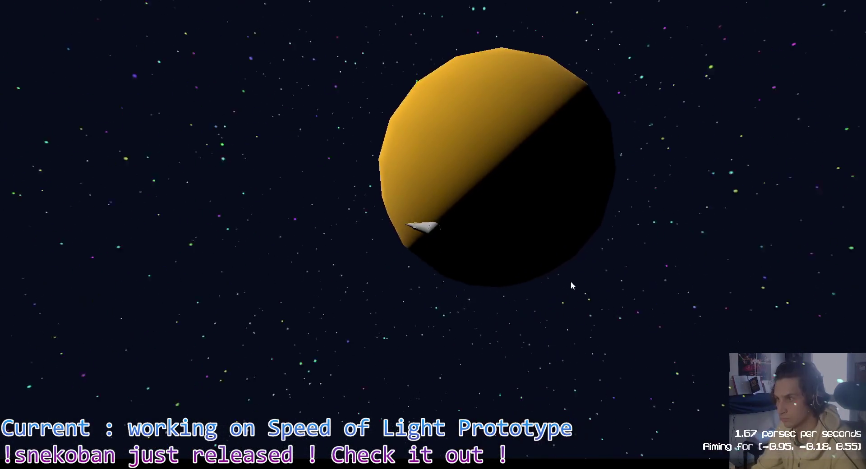
pyautogui.press('Escape')
pyautogui.click(58, 74)
pyautogui.click(56, 64)
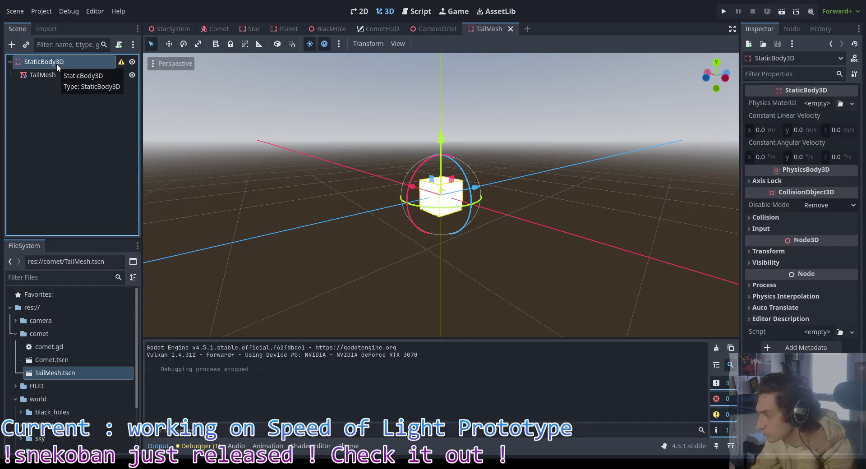
pyautogui.click(68, 76)
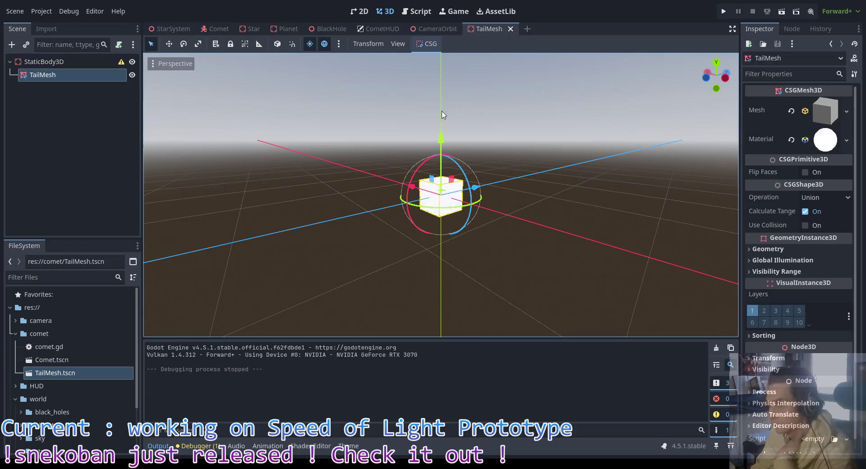
# Step: Set the TailMesh material's shading mode to Per-Vertex and save the TailMesh scene
pyautogui.click(830, 140)
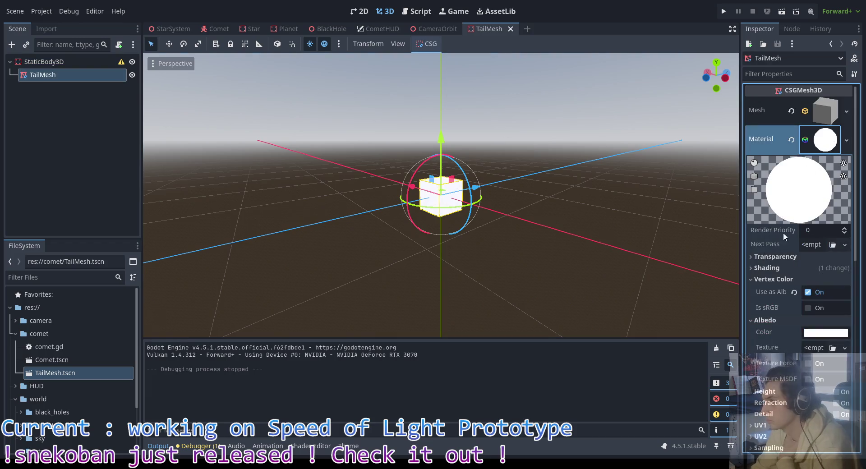
pyautogui.click(780, 267)
pyautogui.click(809, 280)
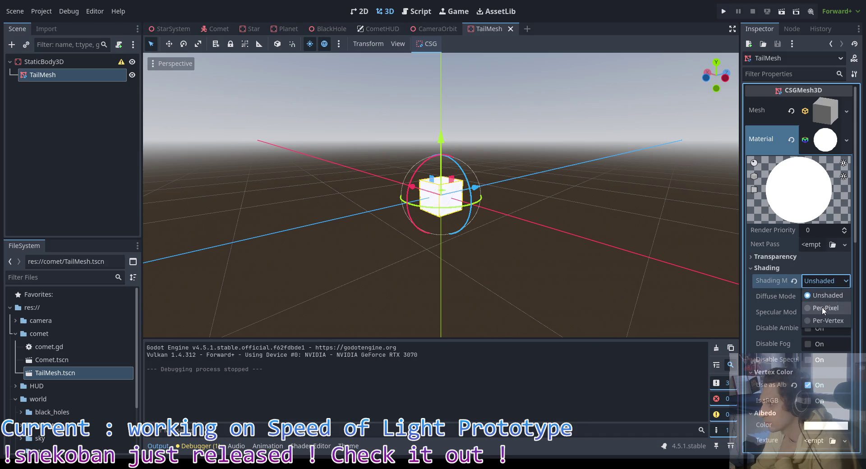
pyautogui.click(823, 321)
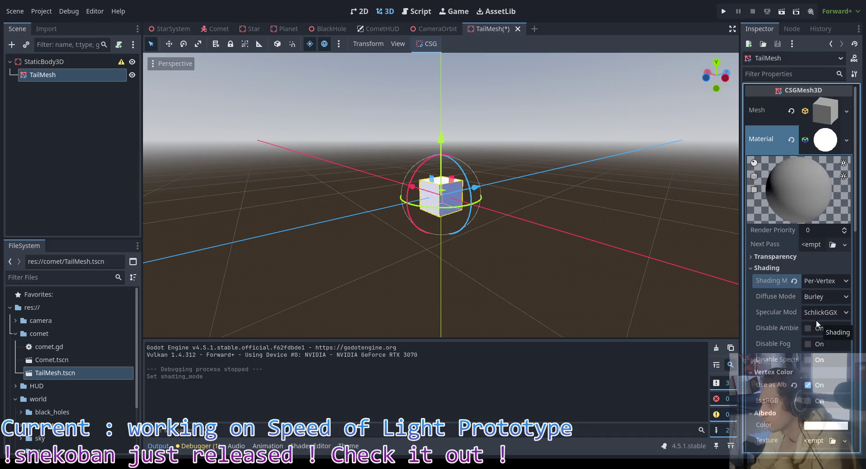
pyautogui.moveTo(479, 264)
pyautogui.mouseDown()
pyautogui.moveTo(586, 233)
pyautogui.moveTo(643, 280)
pyautogui.mouseUp()
pyautogui.hotkey('ctrl', 's')
# Step: Change the TailMesh material's albedo colour to red and save the scene
pyautogui.scroll(-2, 784, 324)
pyautogui.click(809, 336)
pyautogui.click(804, 223)
pyautogui.click(601, 258)
pyautogui.hotkey('ctrl', 's')
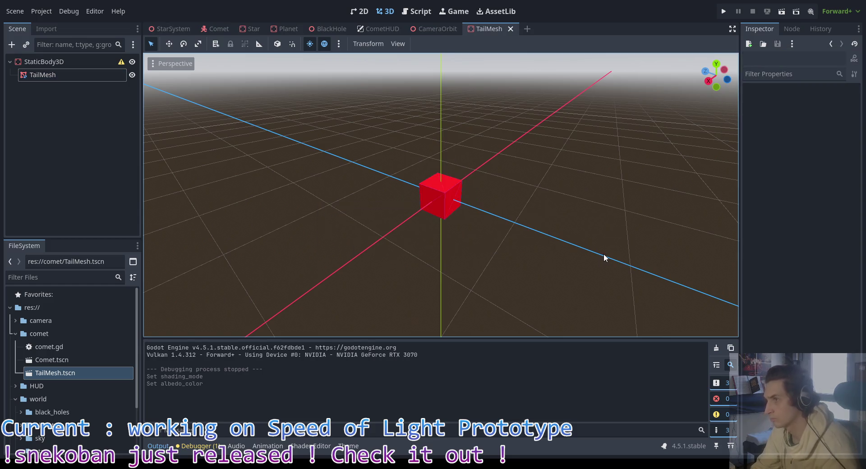
# Step: Test-run the game, stop it, and return to the Comet scene
pyautogui.press('F5')
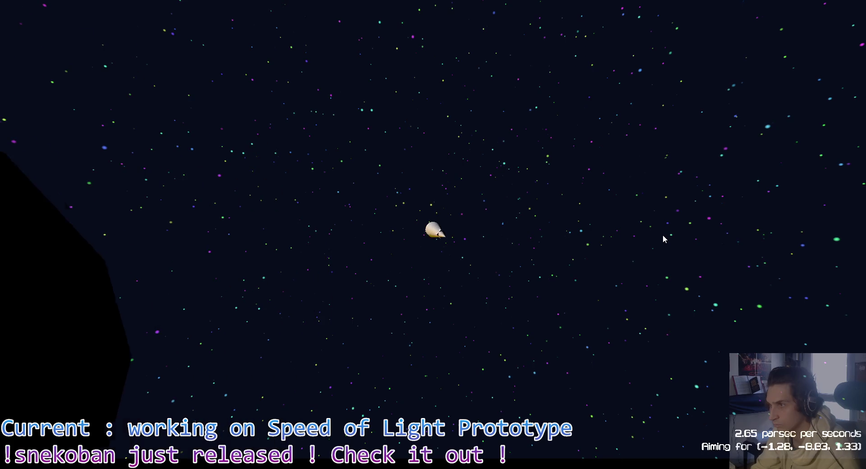
pyautogui.press('F8')
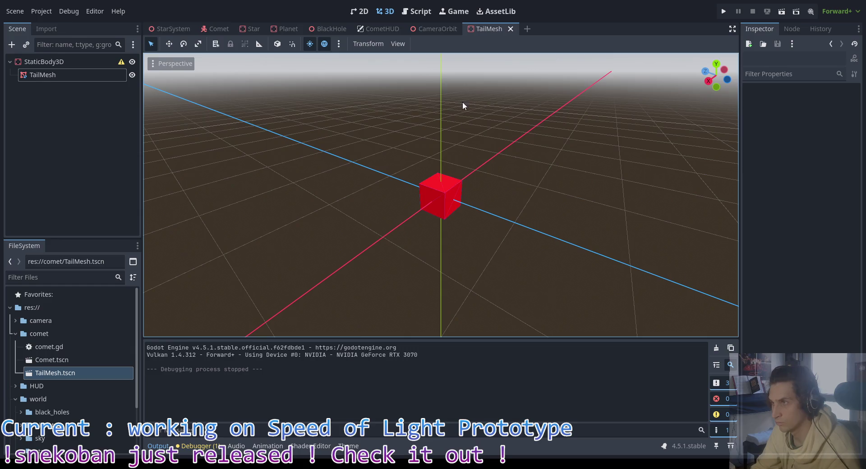
pyautogui.click(215, 29)
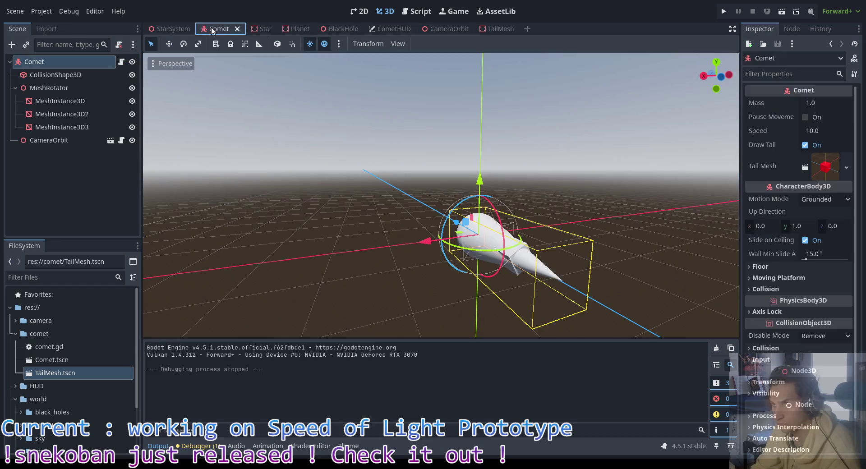
# Step: Add print(self.global_position) and print(inst.global_position) after self.add_child(inst) in comet.gd and save
pyautogui.hotkey('alt', 'Tab')
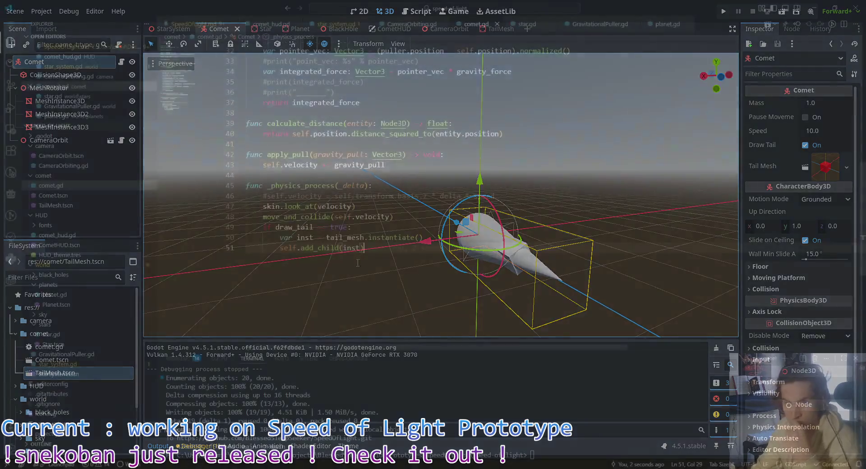
pyautogui.press('Return')
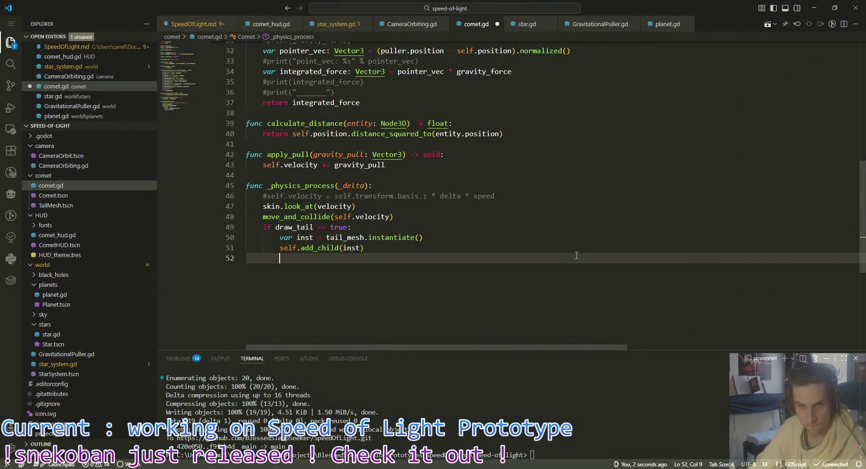
pyautogui.write('print')
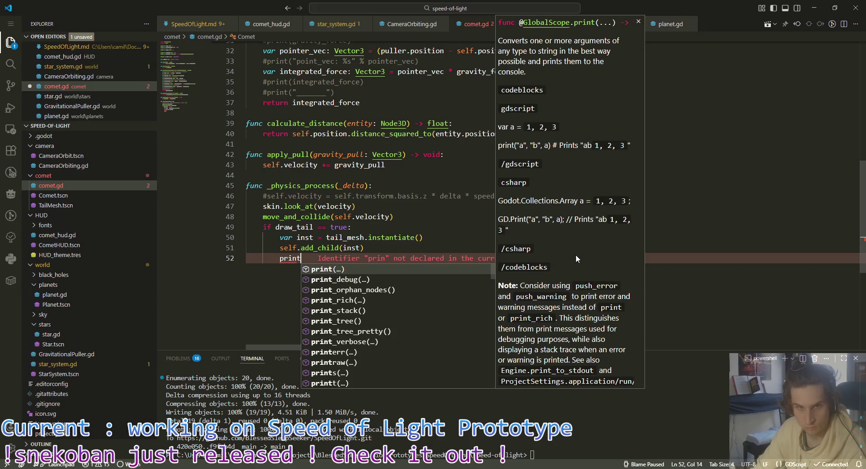
pyautogui.write('(')
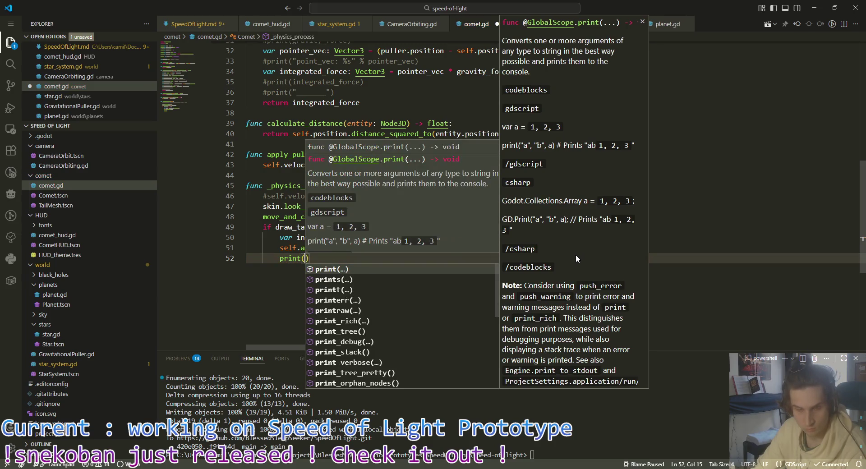
pyautogui.write('inst.g')
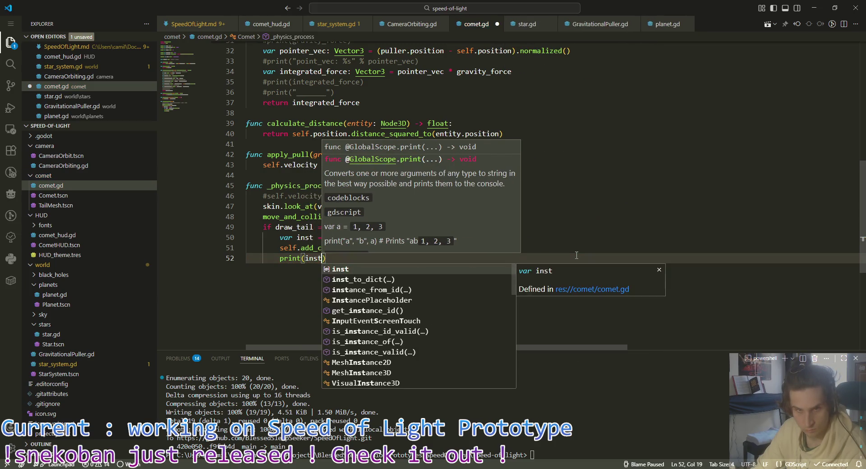
pyautogui.write('lobal')
pyautogui.write('_position)')
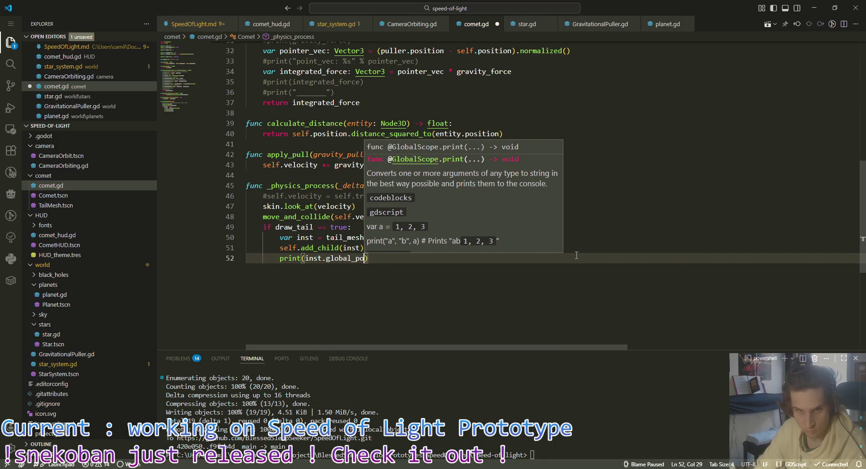
pyautogui.hotkey('ctrl', 'shift', 'Return')
pyautogui.write('print')
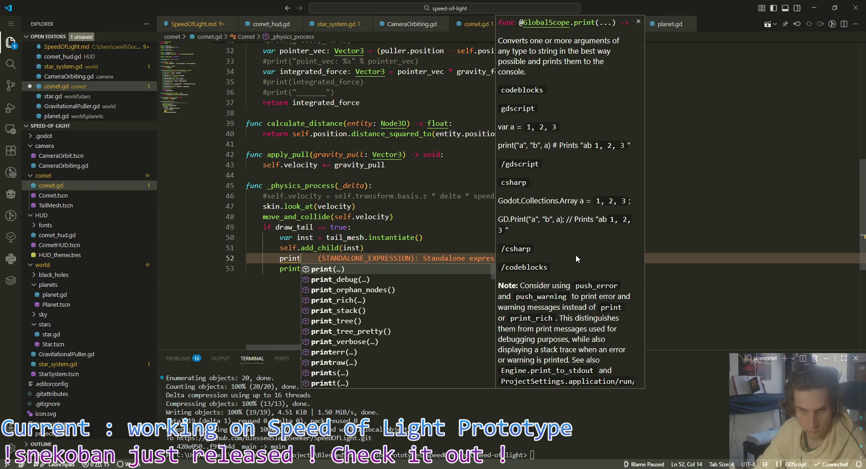
pyautogui.write('(self.gl')
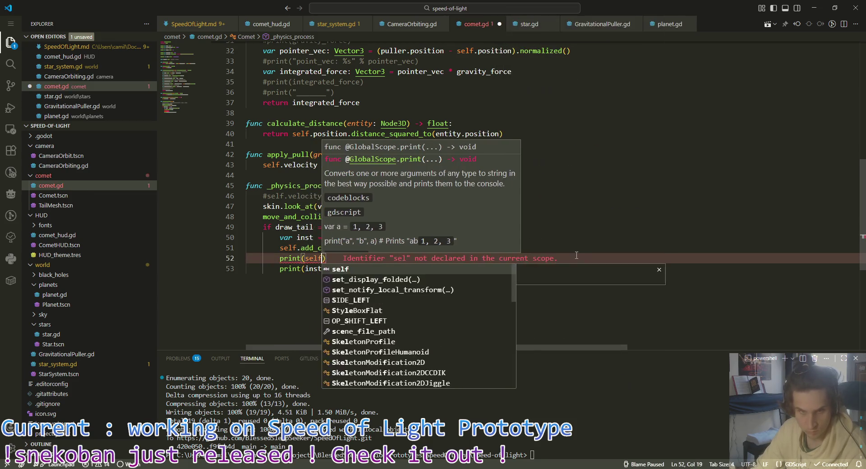
pyautogui.press('Down')
pyautogui.press('Return')
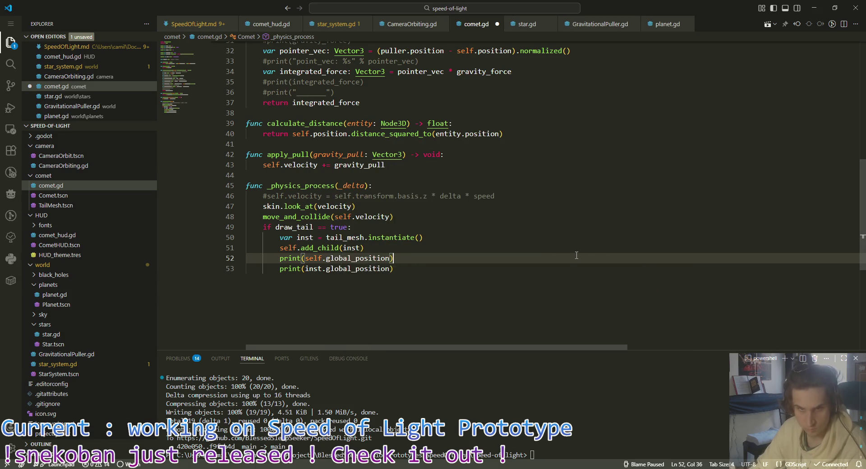
pyautogui.hotkey('ctrl', 's')
pyautogui.hotkey('alt', 'Tab')
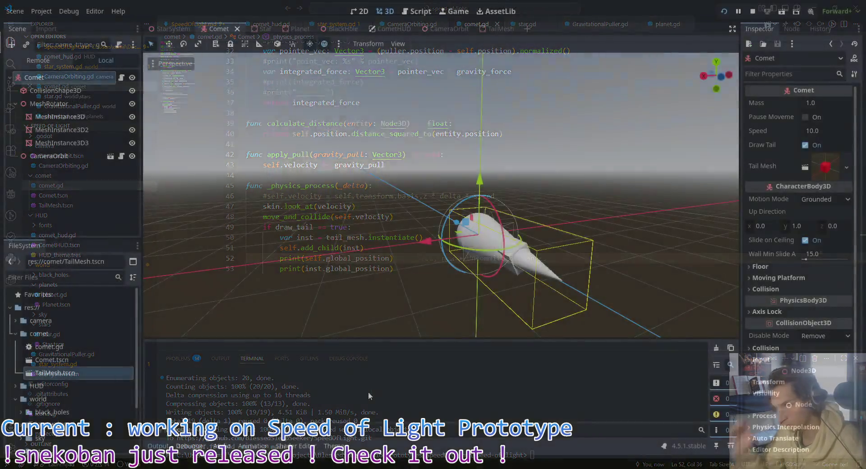
# Step: Run the game, then select and clear the last printed comet and tail positions in Output
pyautogui.press('F5')
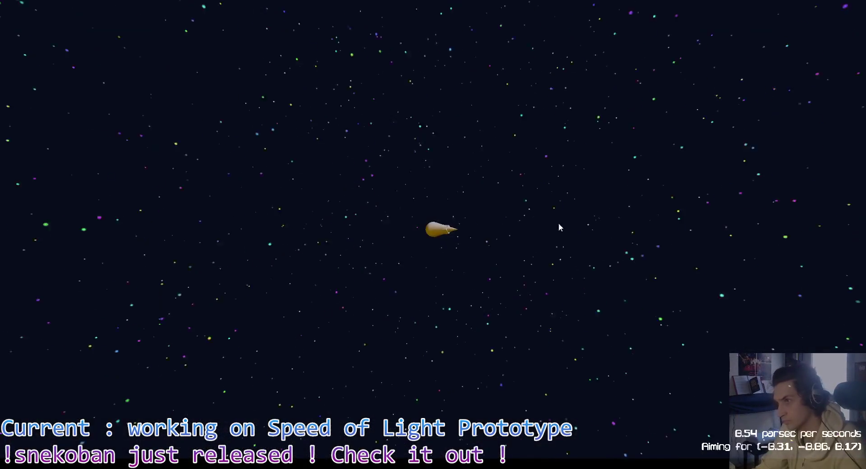
pyautogui.press('Escape')
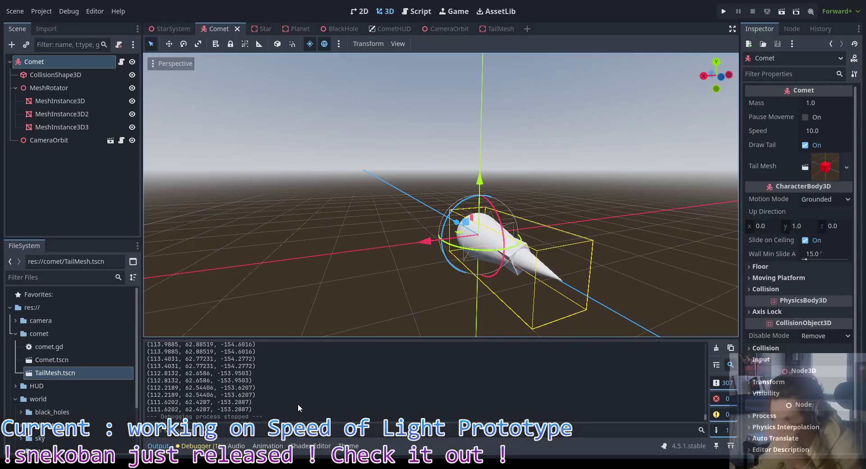
pyautogui.moveTo(261, 410); pyautogui.dragTo(154, 402)
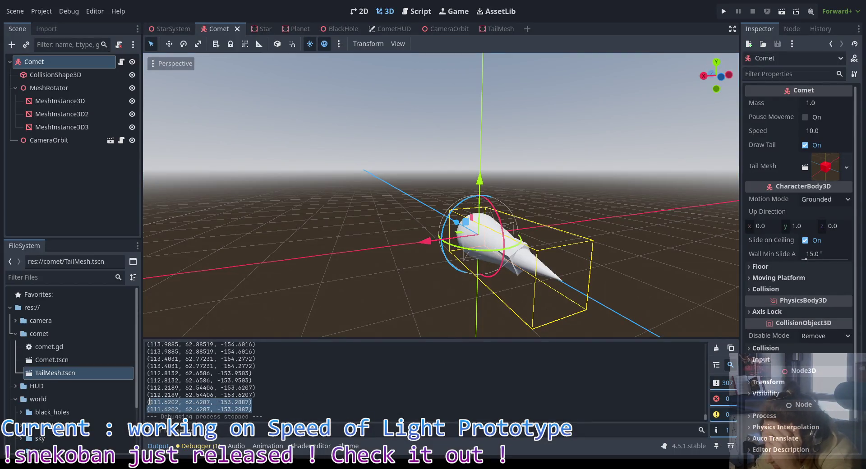
pyautogui.click(164, 404)
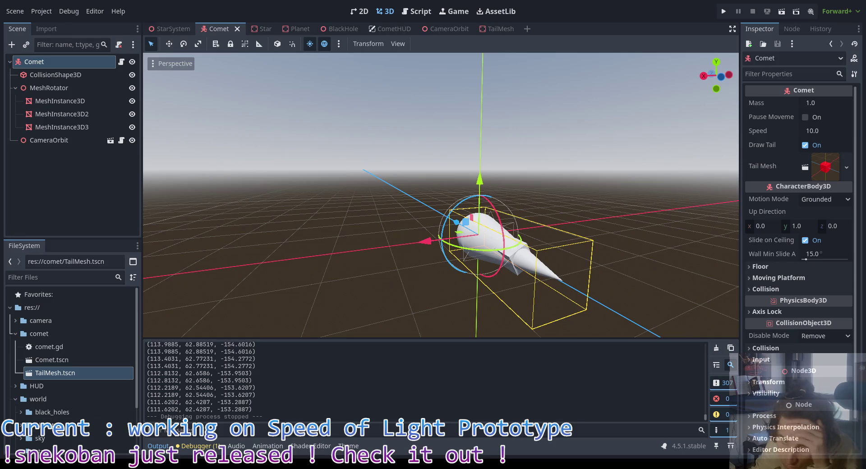
pyautogui.hotkey('alt', 'Tab')
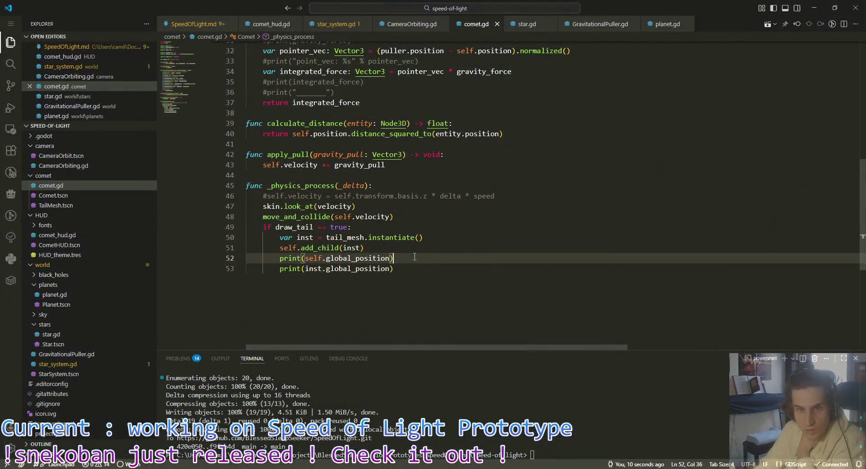
pyautogui.click(531, 269)
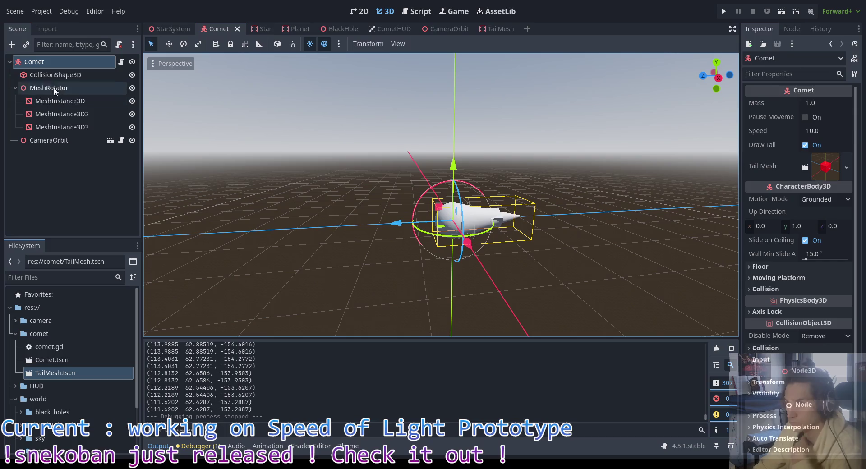
pyautogui.rightClick(56, 60)
pyautogui.click(96, 98)
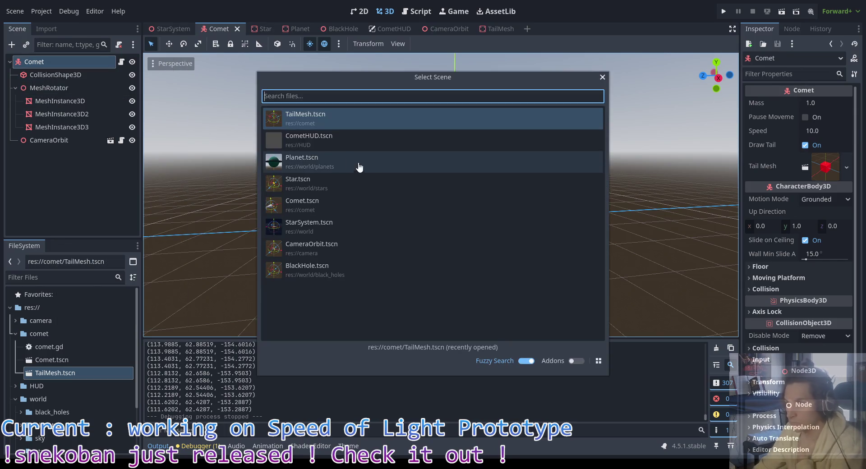
pyautogui.doubleClick(329, 118)
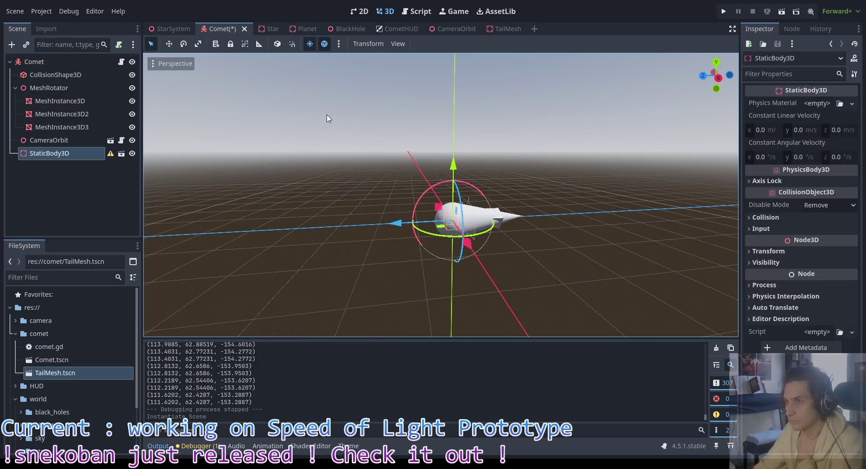
pyautogui.moveTo(271, 211); pyautogui.dragTo(256, 237)
pyautogui.moveTo(405, 214); pyautogui.dragTo(518, 221)
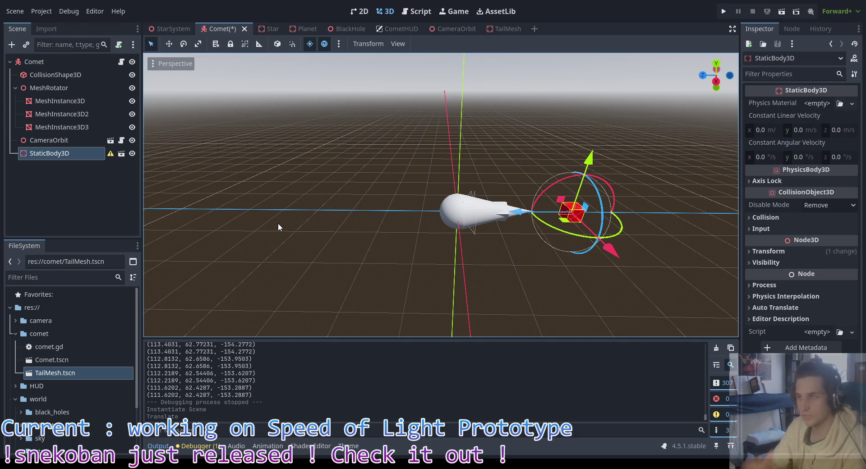
pyautogui.click(58, 156)
pyautogui.press('Delete')
pyautogui.click(399, 238)
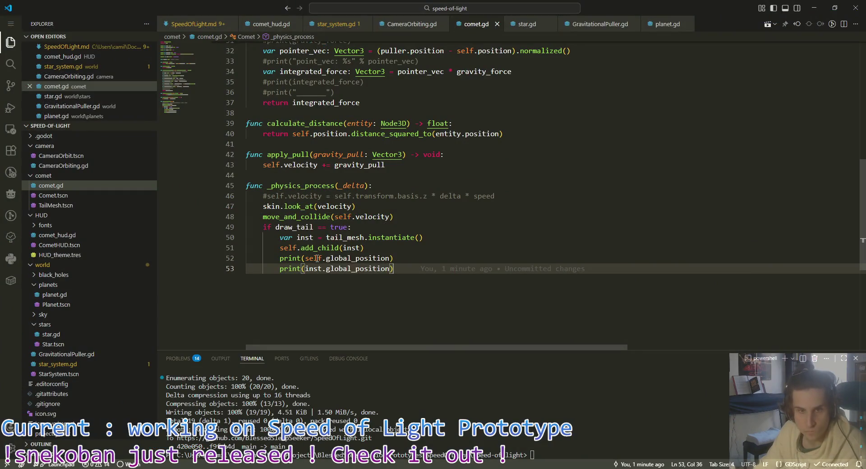
# Step: Delete the two position print lines from comet.gd
pyautogui.doubleClick(314, 269)
pyautogui.moveTo(401, 273)
pyautogui.mouseDown()
pyautogui.moveTo(270, 269)
pyautogui.moveTo(235, 259)
pyautogui.mouseUp()
pyautogui.press('BackSpace')
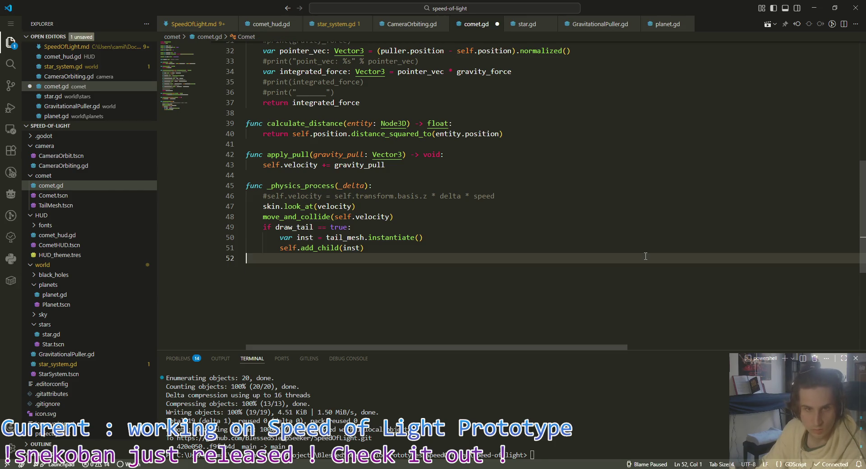
pyautogui.press('Up')
# Step: Replace self with get_tree() on the add_child line and save comet.gd
pyautogui.hotkey('ctrl', 'BackSpace')
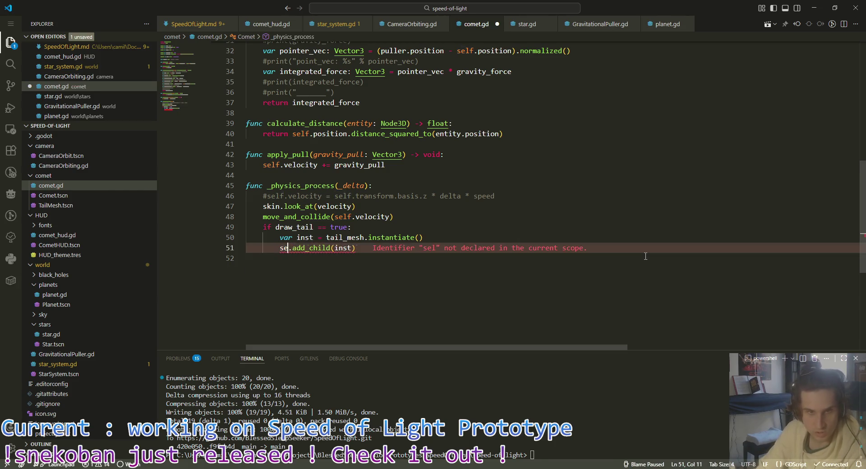
pyautogui.write('get_tre')
pyautogui.write('e')
pyautogui.hotkey('ctrl', 's')
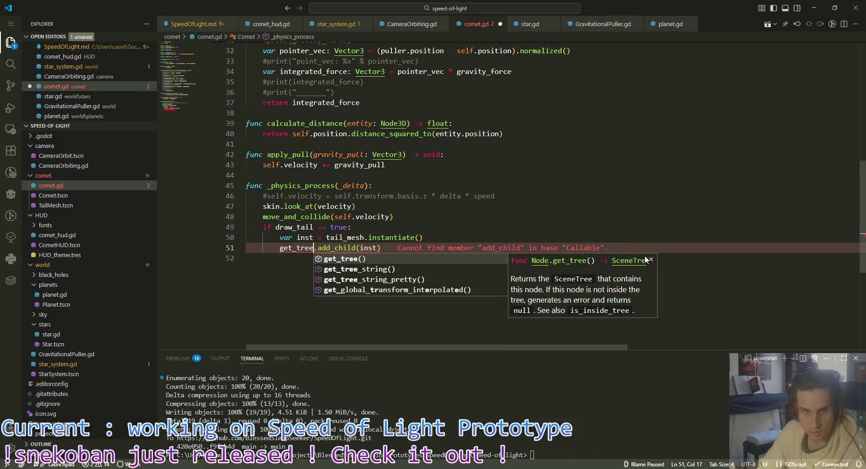
pyautogui.write('()')
pyautogui.press('Escape')
pyautogui.press('End')
pyautogui.hotkey('alt', 'Tab')
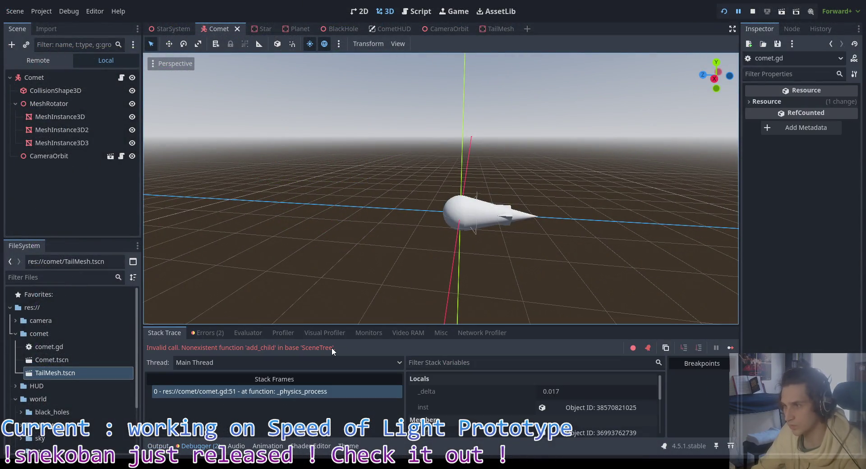
# Step: Stop the crashed game, then rerun the project and stop it again
pyautogui.press('F8')
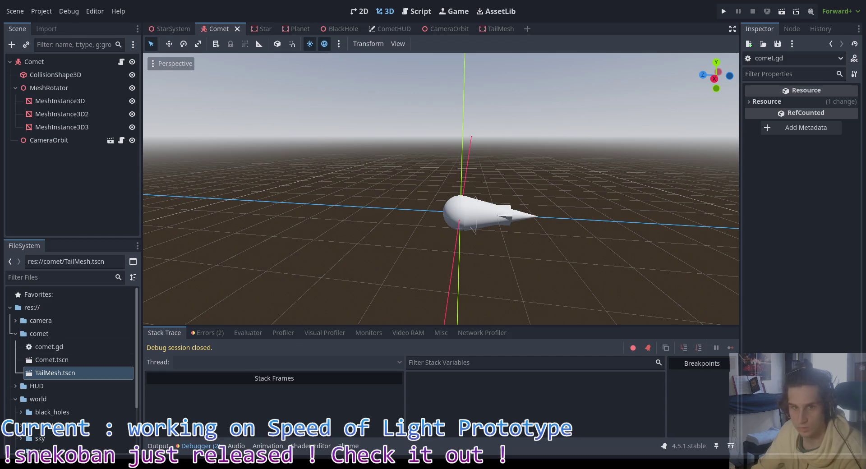
pyautogui.hotkey('alt', 'Tab')
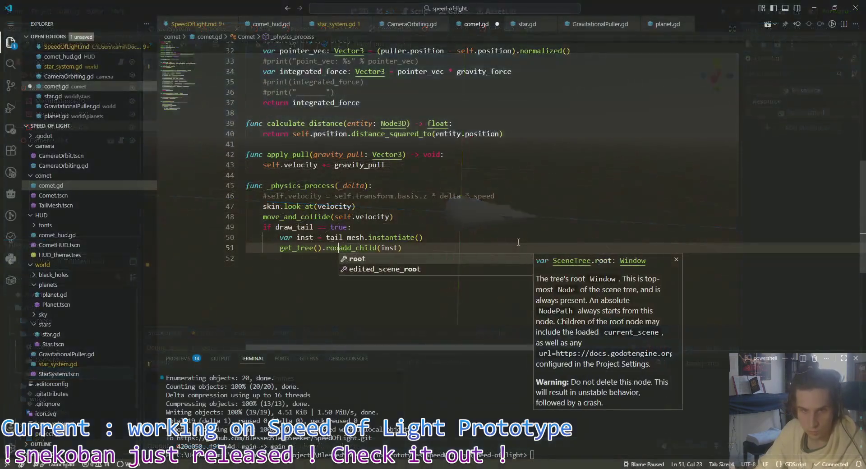
pyautogui.press('Escape')
pyautogui.hotkey('alt', 'Tab')
pyautogui.press('F5')
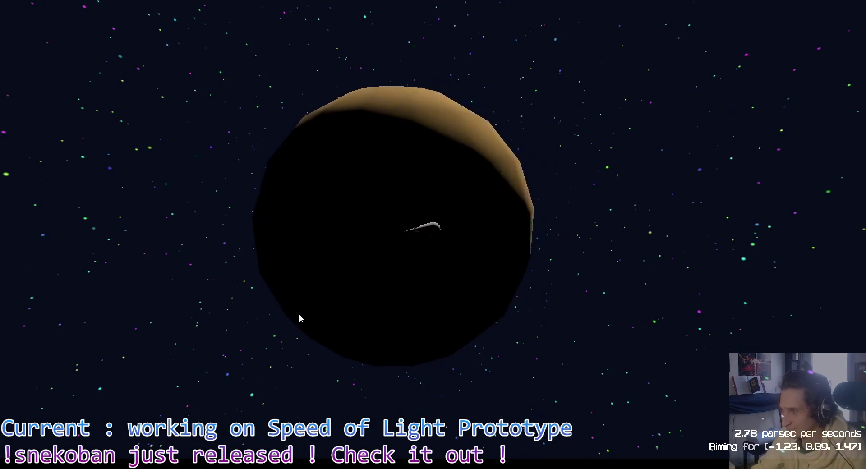
pyautogui.press('F8')
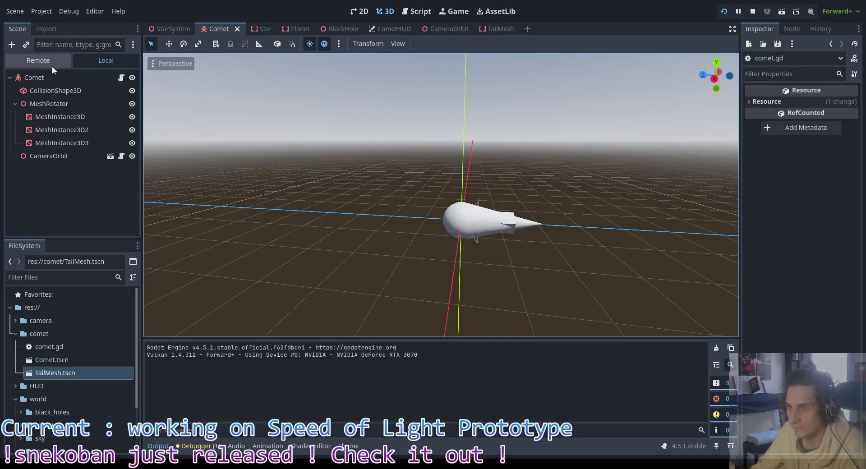
# Step: Inspect the running game's Remote scene tree, then run and stop the game once more
pyautogui.click(49, 63)
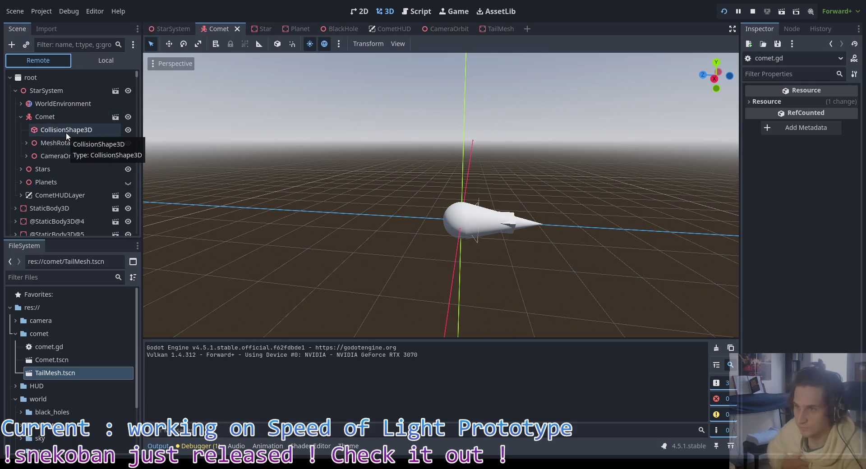
pyautogui.hotkey('alt', 'Tab')
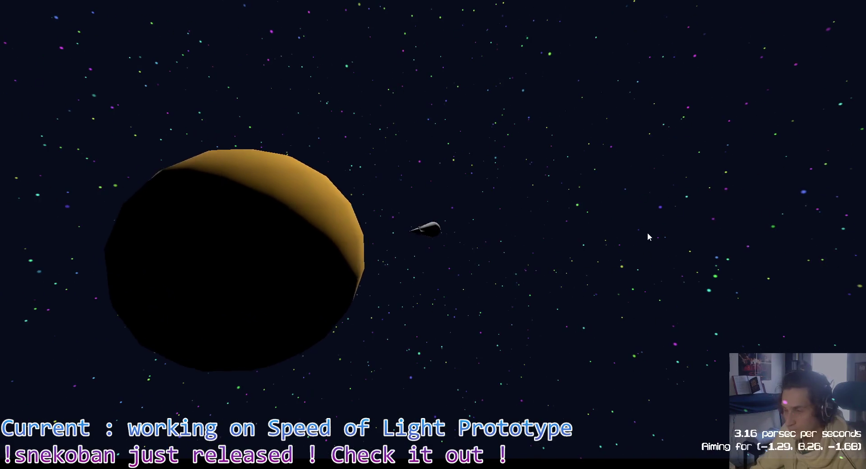
pyautogui.press('Escape')
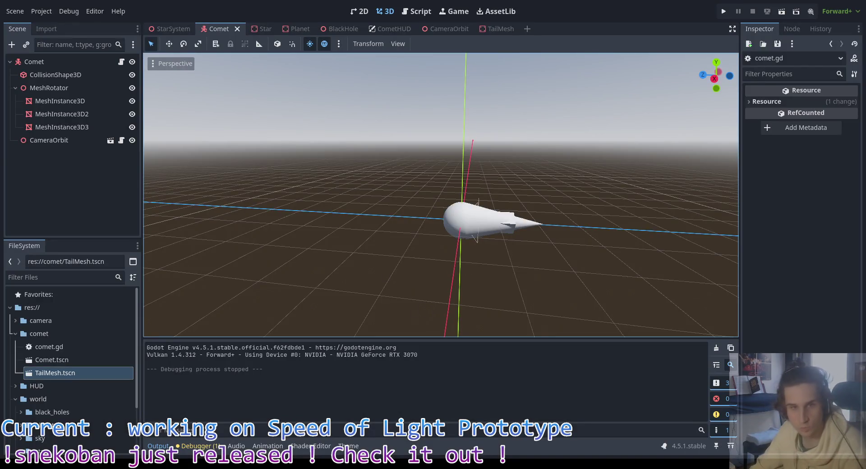
pyautogui.hotkey('alt', 'Tab')
# Step: Add inst.global_position = self.global_position in comet.gd and run the project to test tail spawning
pyautogui.write('.')
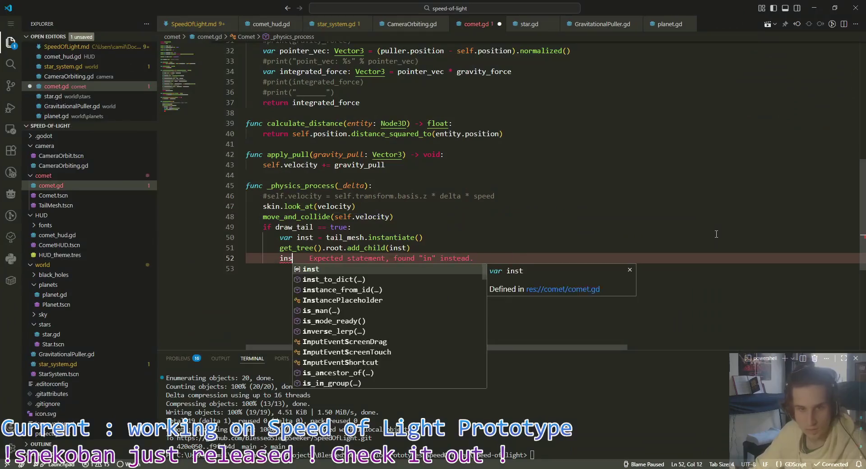
pyautogui.write('global_position')
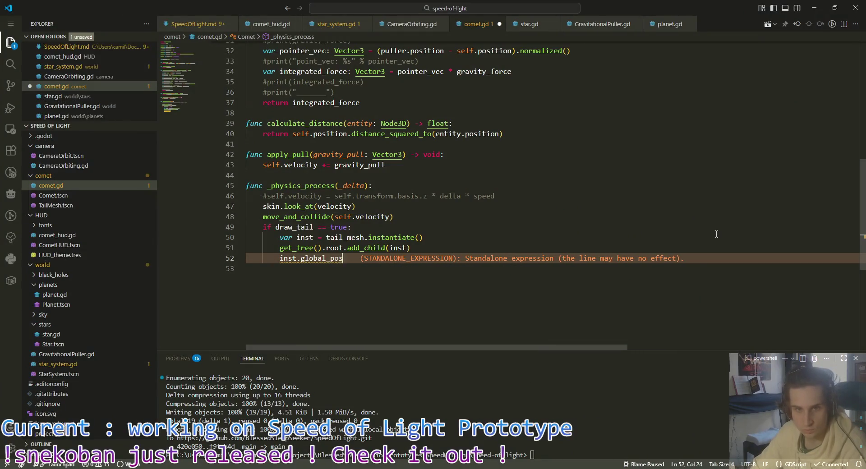
pyautogui.write(' =')
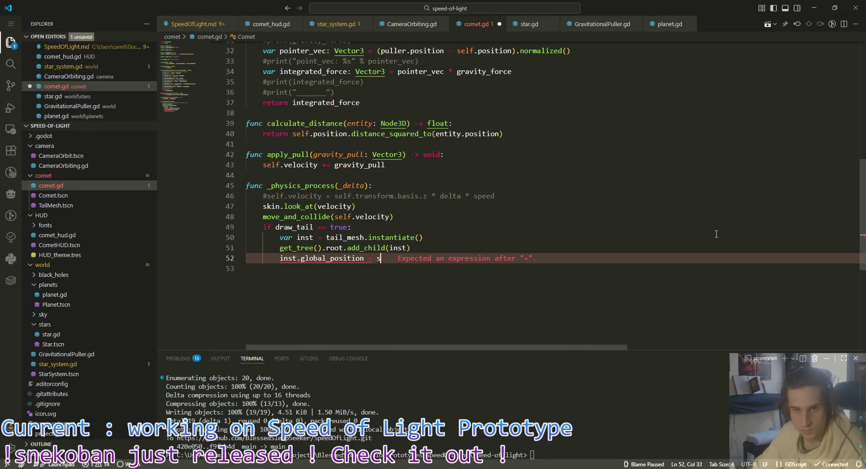
pyautogui.write(' self.global_position')
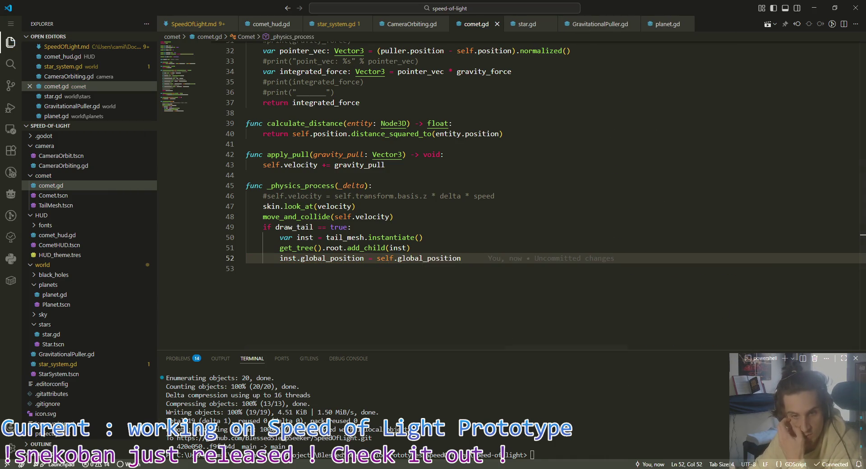
pyautogui.hotkey('alt', 'Tab')
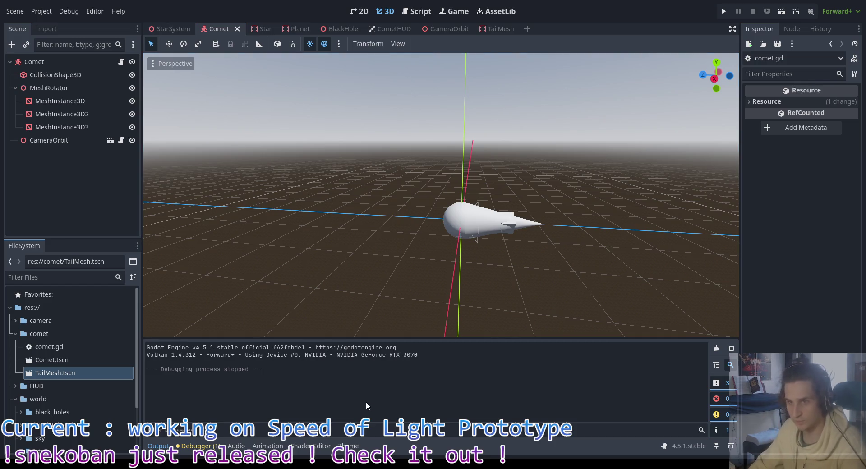
pyautogui.press('F5')
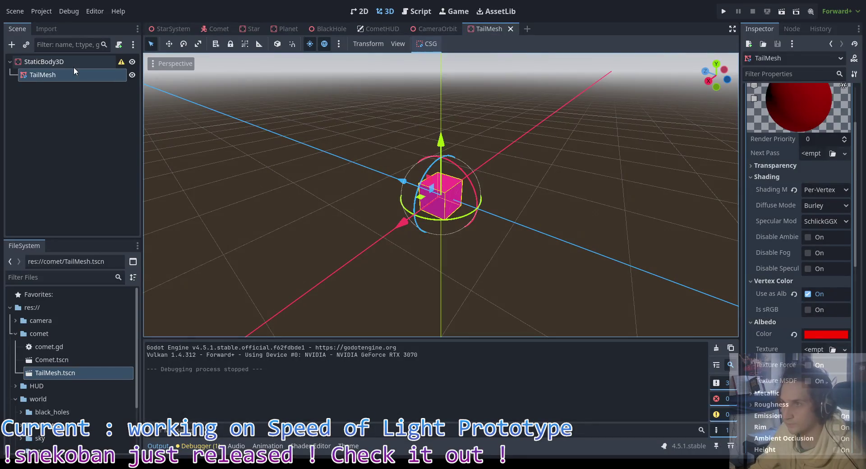
# Step: Attach a new script res://comet/tail_mesh.gd to the TailMesh StaticBody3D root
pyautogui.click(62, 64)
pyautogui.rightClick(62, 62)
pyautogui.click(110, 170)
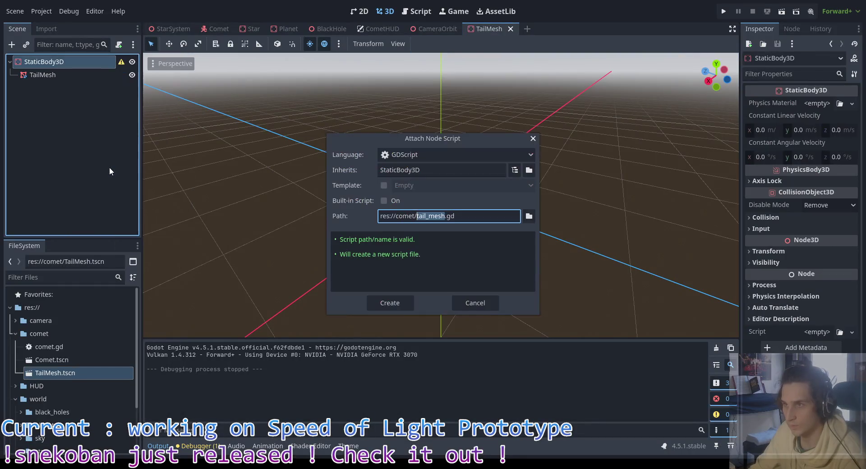
pyautogui.click(386, 302)
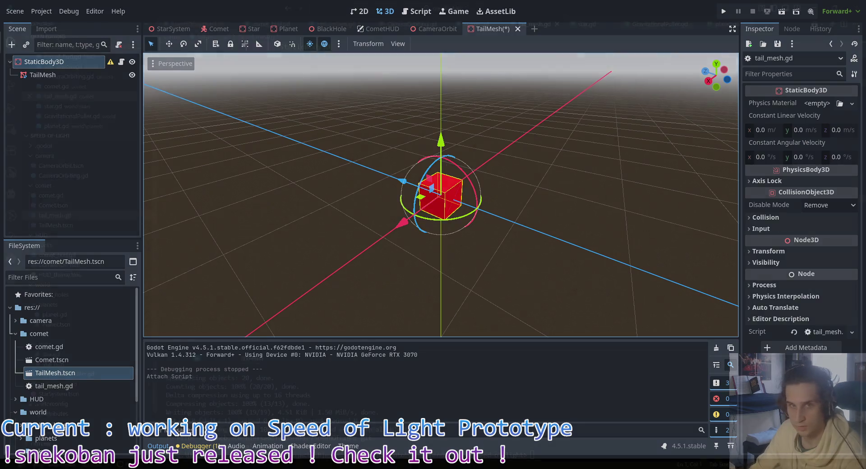
pyautogui.press('Return')
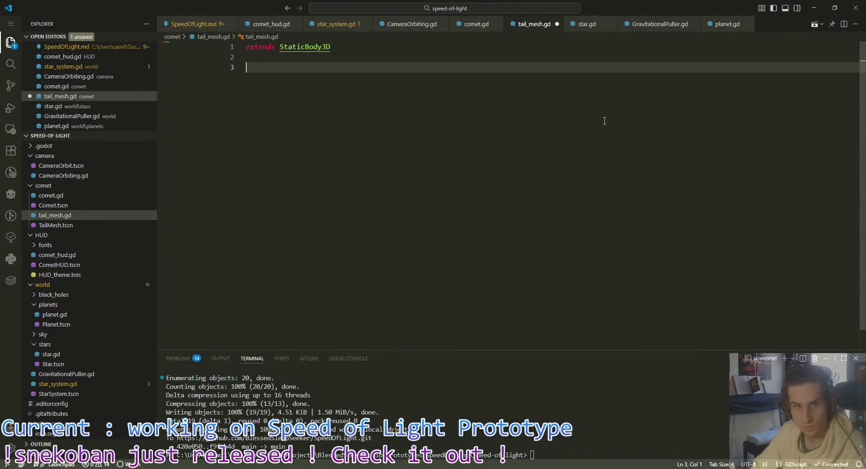
# Step: Write a _ready() in tail_mesh.gd that awaits a 60-second timer then calls queue_free(), save, and test
pyautogui.write('ready')
pyautogui.press('Return')
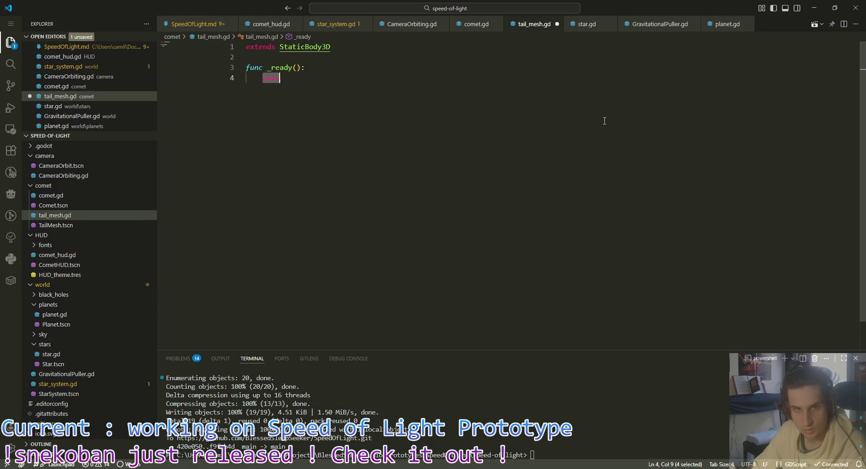
pyautogui.write('ti')
pyautogui.press('Return')
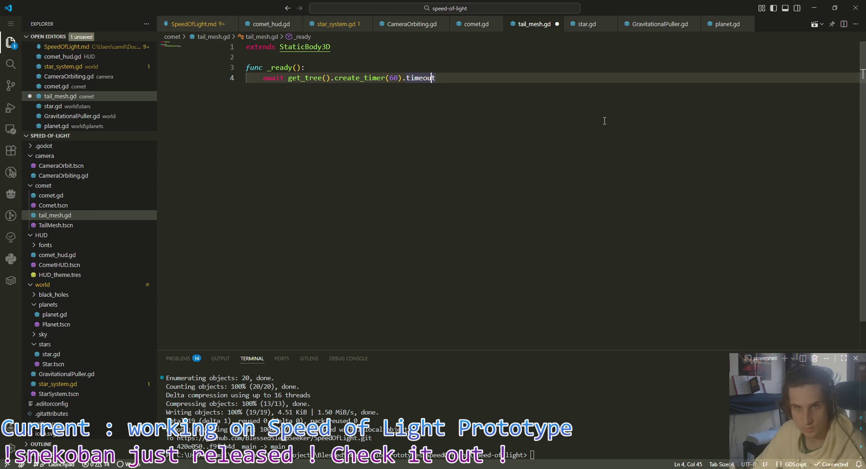
pyautogui.press('Return')
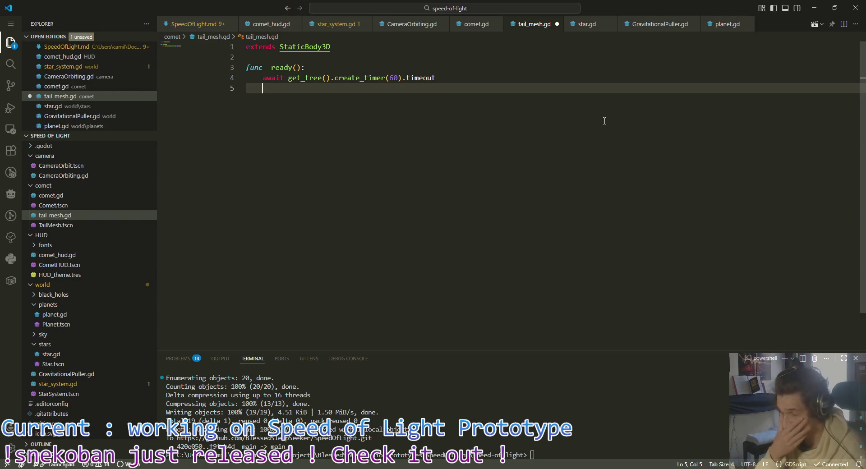
pyautogui.write('queue')
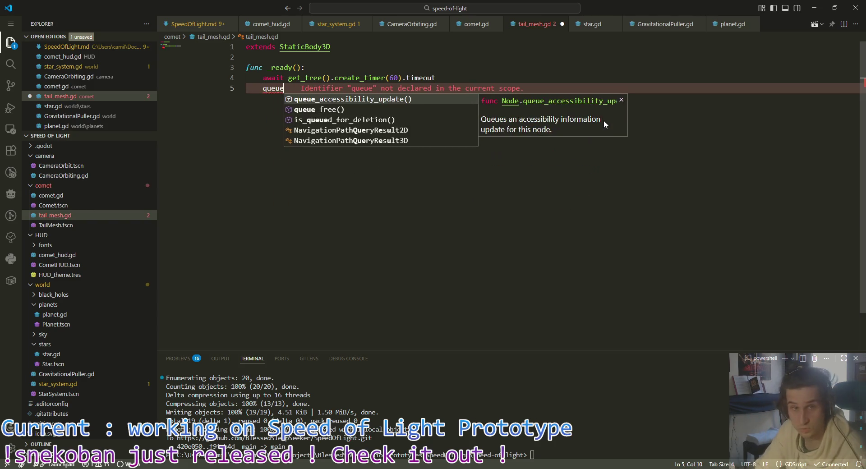
pyautogui.press('Down')
pyautogui.press('Return')
pyautogui.hotkey('ctrl', 's')
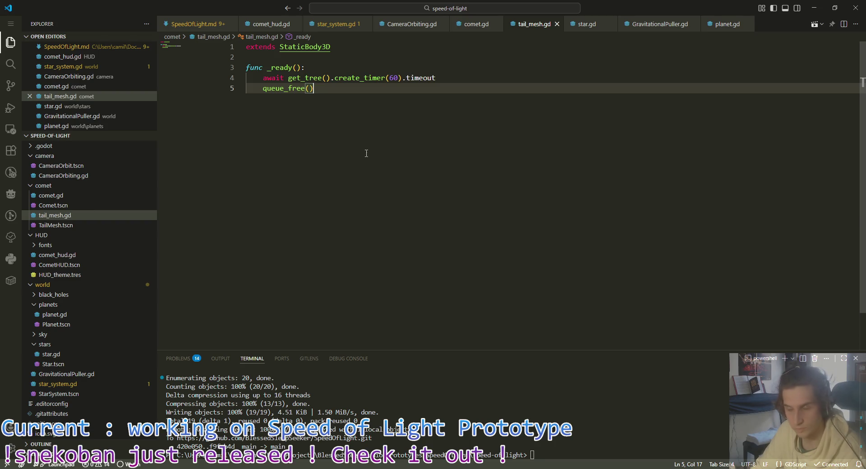
pyautogui.hotkey('alt', 'Tab')
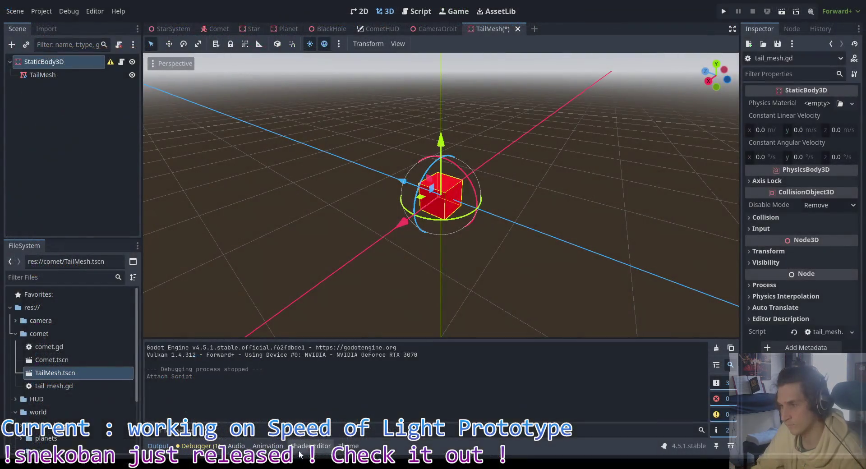
pyautogui.press('F5')
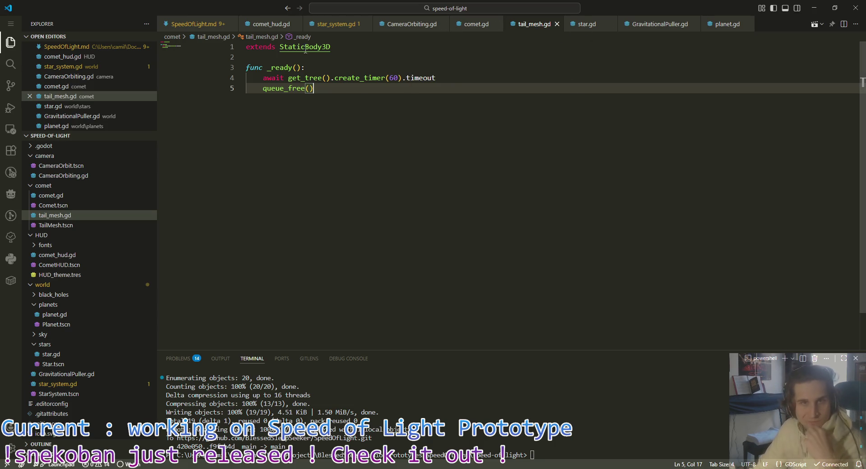
# Step: Review CameraOrbiting.gd, comet_hud.gd and comet.gd, checking comet.gd's commented-out print lines
pyautogui.click(407, 27)
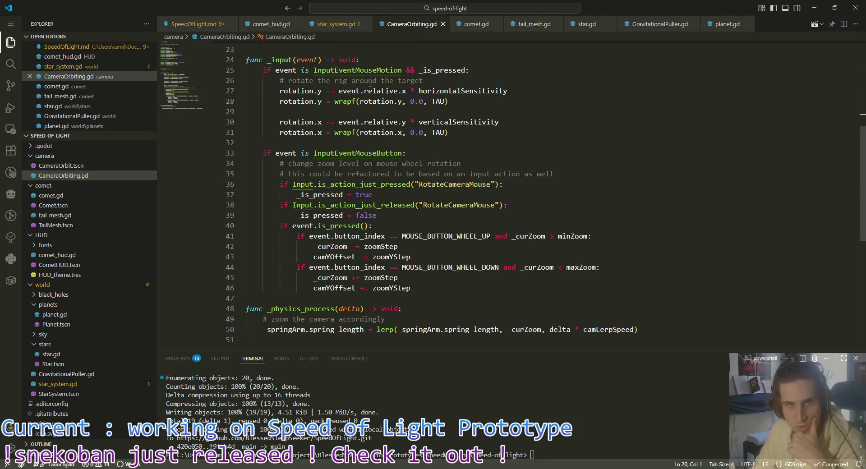
pyautogui.click(269, 25)
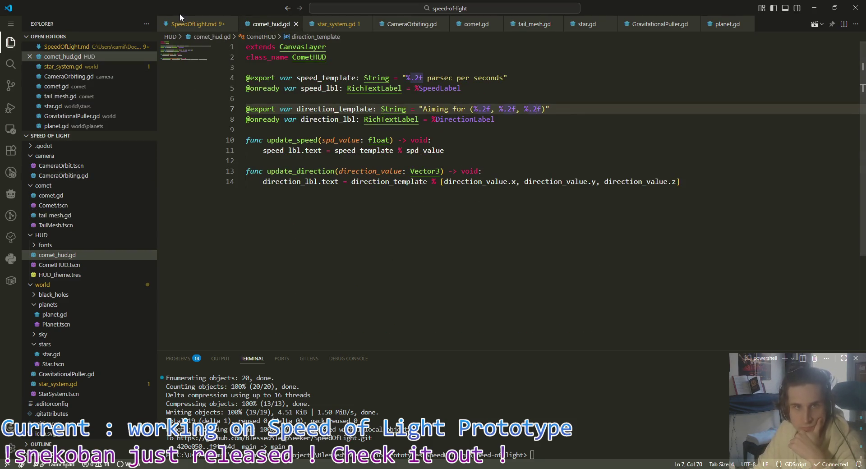
pyautogui.click(474, 27)
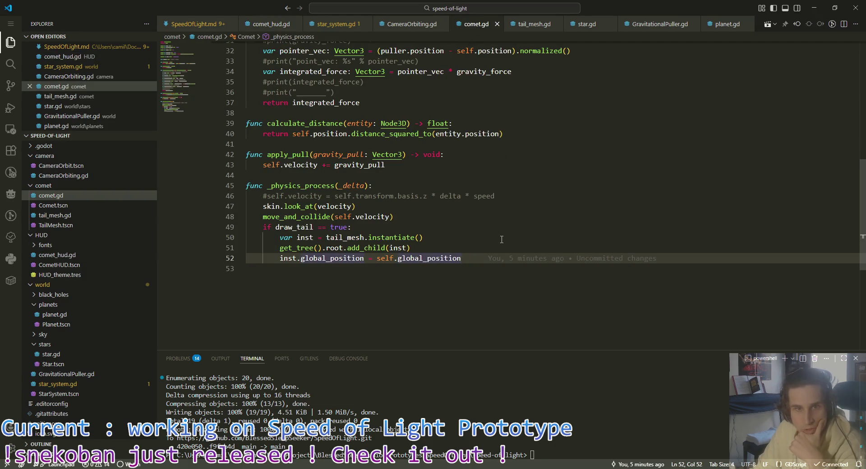
pyautogui.scroll(5, 502, 239)
pyautogui.click(267, 240)
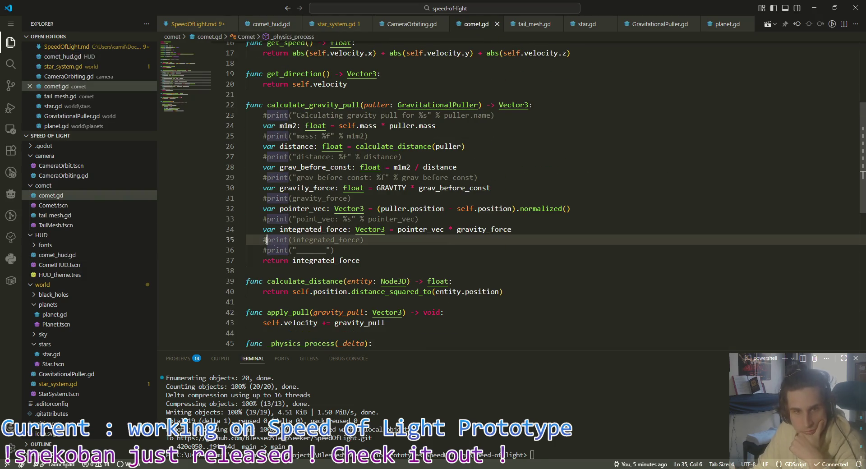
pyautogui.click(433, 219)
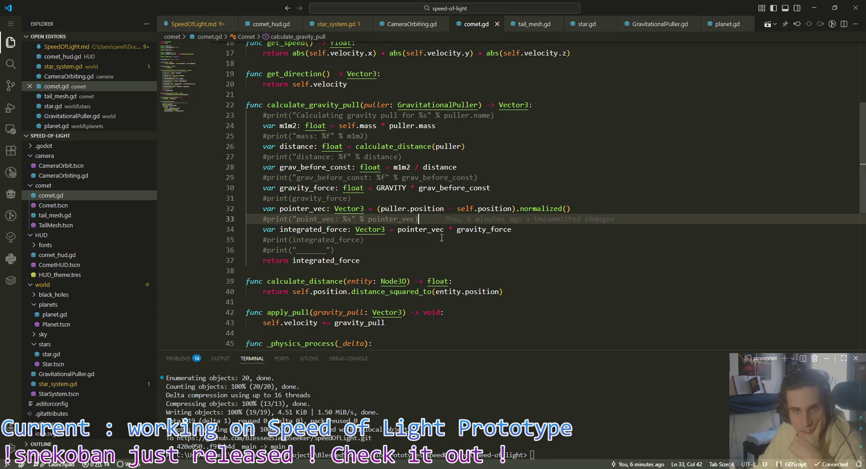
pyautogui.click(442, 237)
pyautogui.click(440, 209)
pyautogui.click(441, 216)
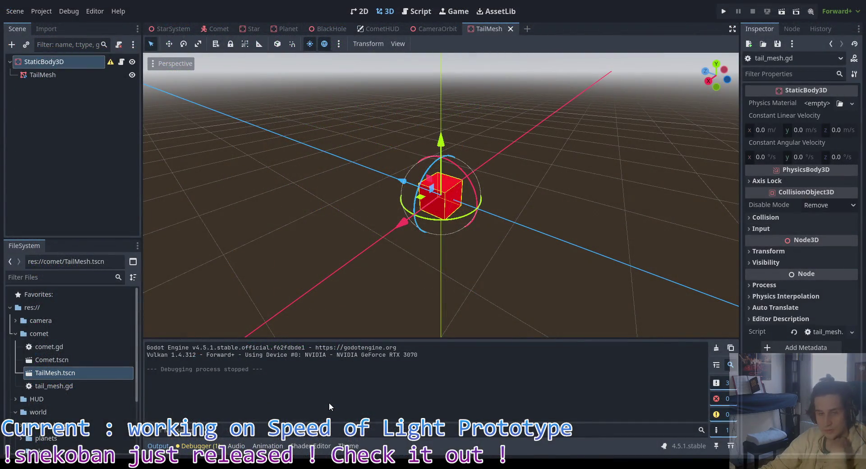
# Step: Select the Star scene's root node to show its GravitationalPuller Mass of 100.0
pyautogui.moveTo(428, 293)
pyautogui.mouseDown()
pyautogui.moveTo(499, 219)
pyautogui.moveTo(576, 192)
pyautogui.moveTo(573, 246)
pyautogui.moveTo(412, 251)
pyautogui.moveTo(534, 190)
pyautogui.moveTo(504, 214)
pyautogui.moveTo(513, 149)
pyautogui.moveTo(488, 250)
pyautogui.mouseUp()
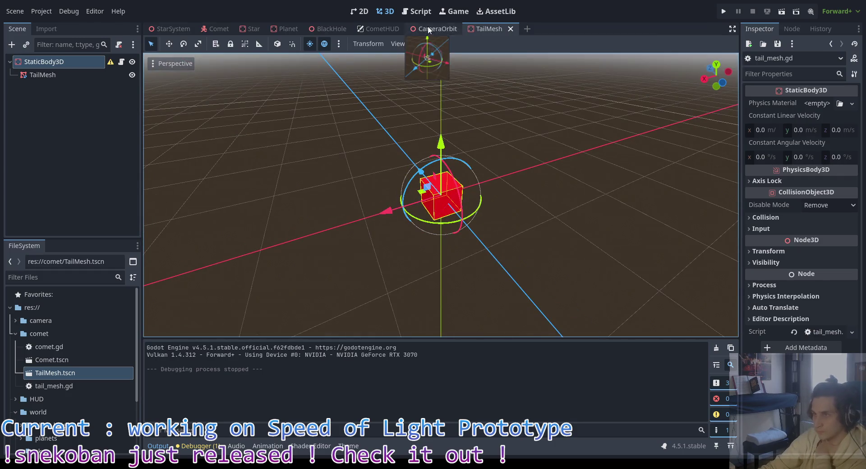
pyautogui.click(255, 31)
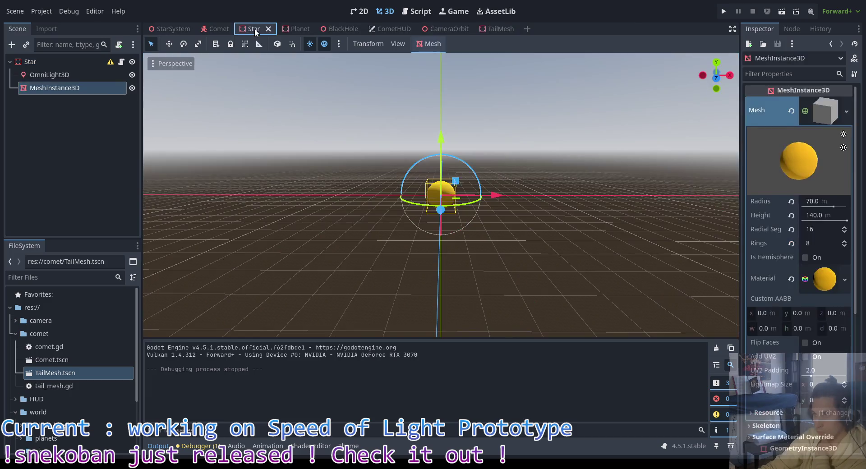
pyautogui.moveTo(277, 124)
pyautogui.mouseDown()
pyautogui.moveTo(349, 139)
pyautogui.moveTo(338, 123)
pyautogui.mouseUp()
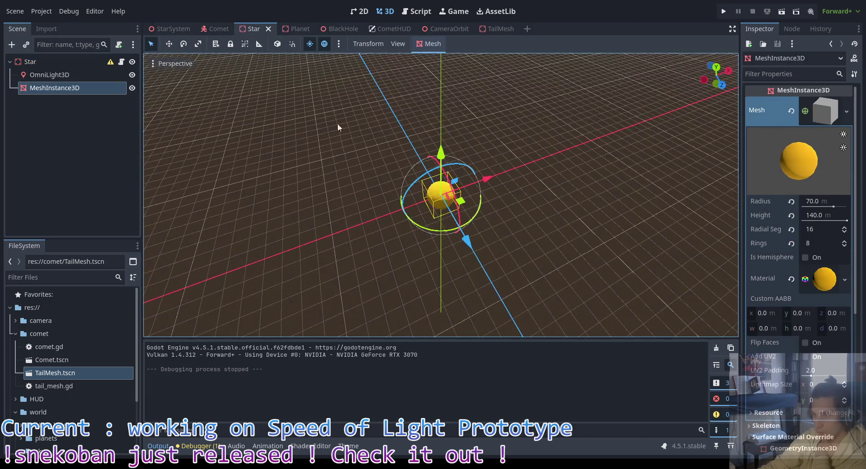
pyautogui.click(296, 32)
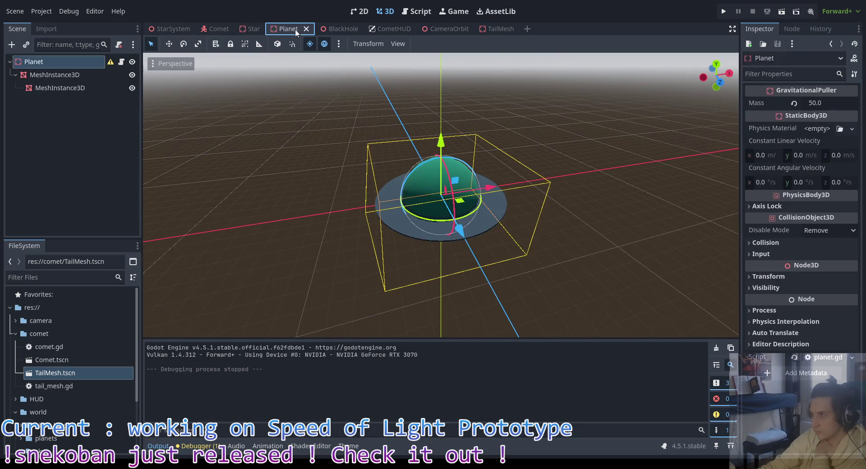
pyautogui.click(248, 30)
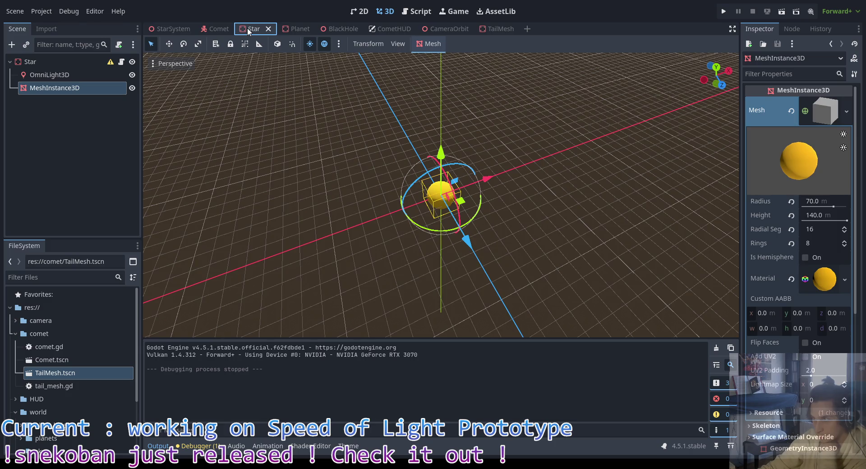
pyautogui.click(50, 60)
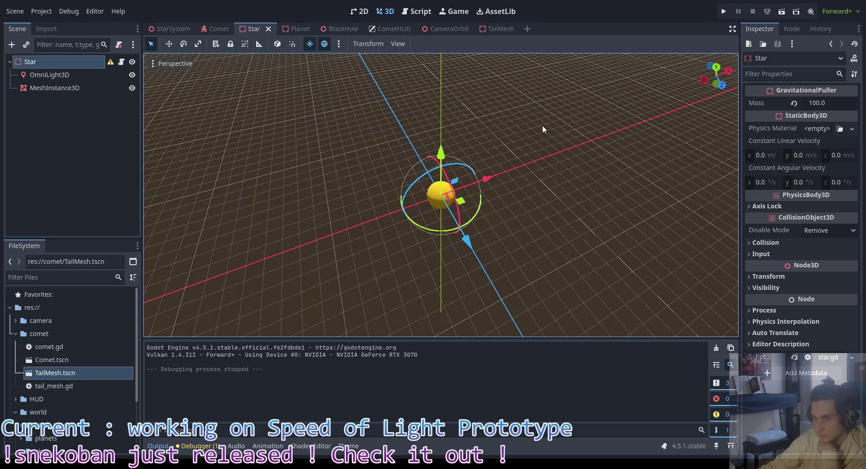
# Step: Set the Star's GravitationalPuller mass to 500.0, then test-run the game to watch the comet
pyautogui.click(816, 103)
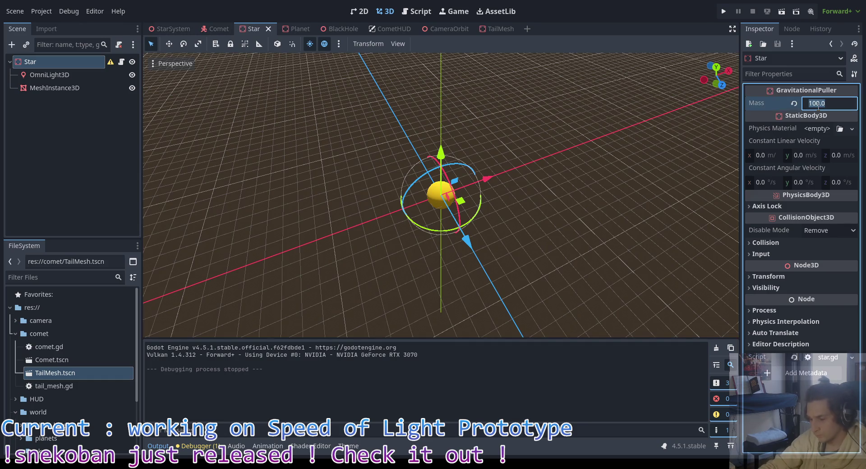
pyautogui.write('500')
pyautogui.press('Return')
pyautogui.press('F5')
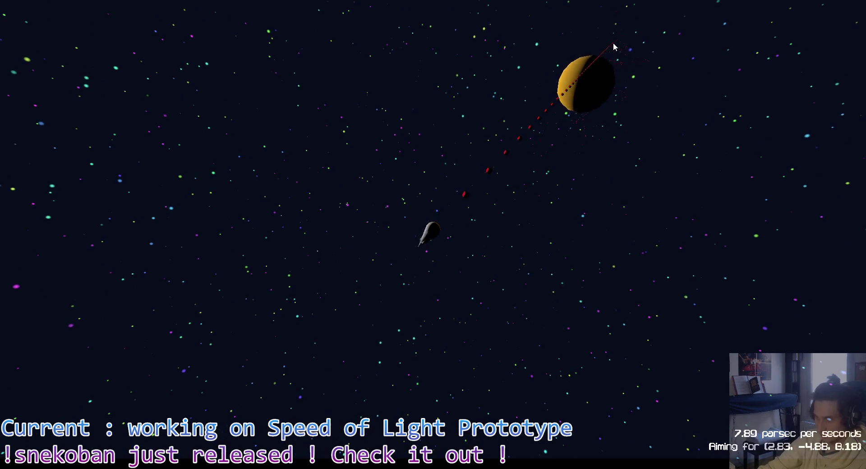
pyautogui.moveTo(618, 59); pyautogui.dragTo(542, 132)
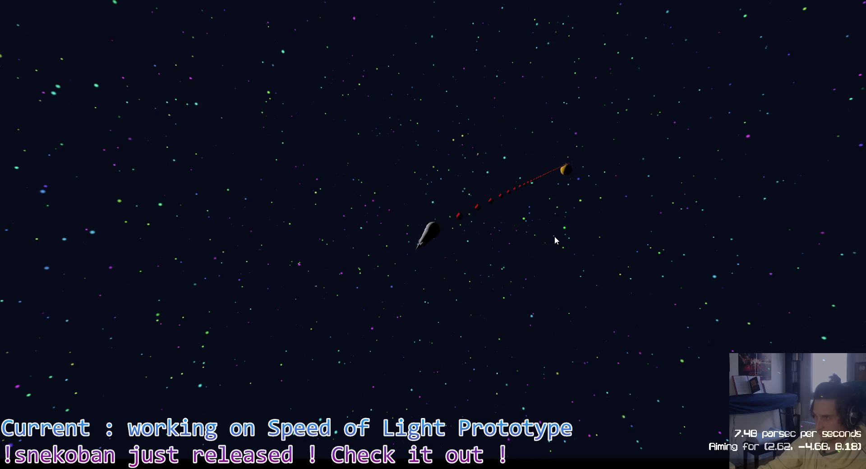
pyautogui.press('F8')
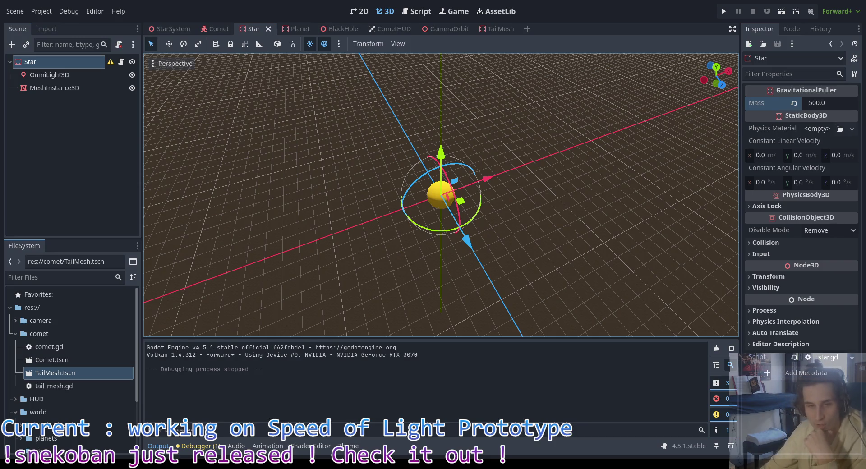
# Step: Bring up comet.gd in VS Code and step through the calculate_gravity_pull lines
pyautogui.hotkey('alt', 'Tab')
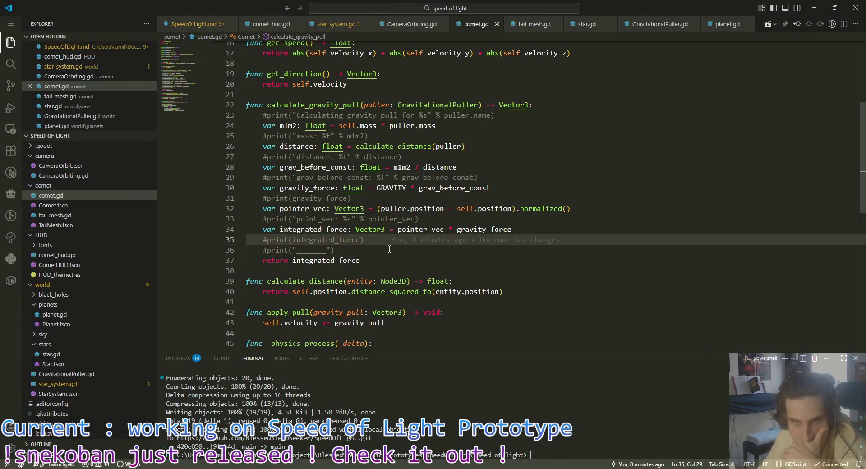
pyautogui.press('Down')
pyautogui.press('Up')
pyautogui.press('Down')
pyautogui.press('Down')
pyautogui.press('Up')
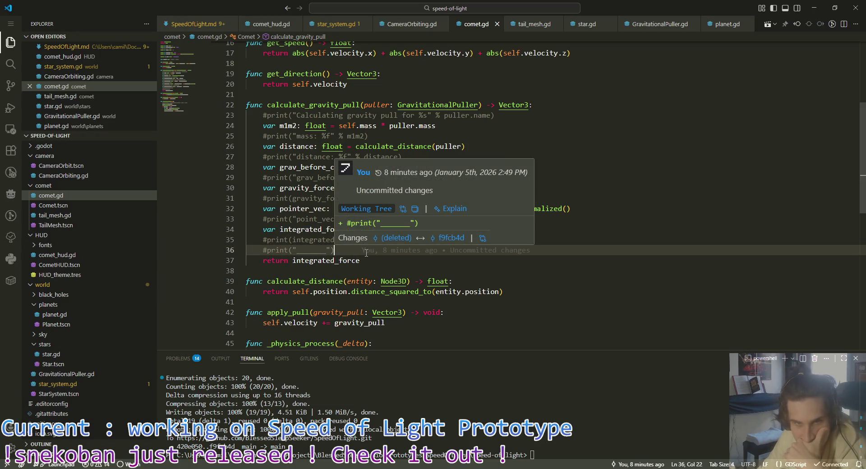
pyautogui.click(368, 268)
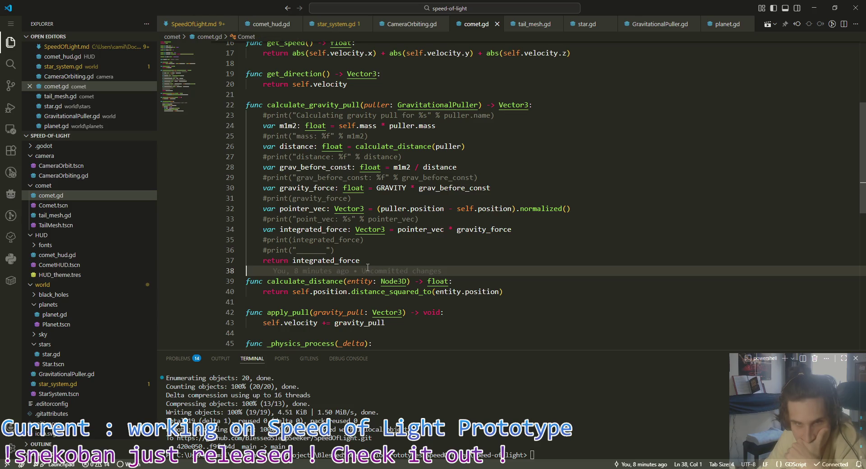
# Step: Inspect the GitLens blame annotations and the mass print on line 25
pyautogui.moveTo(335, 278)
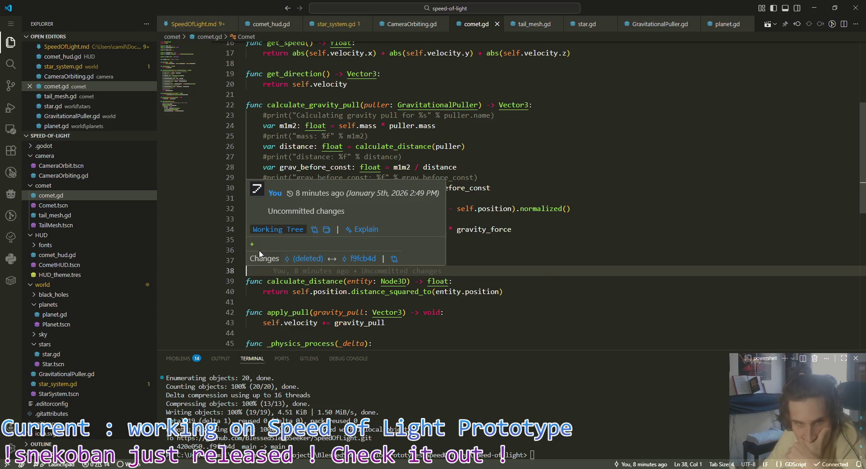
pyautogui.moveTo(291, 269)
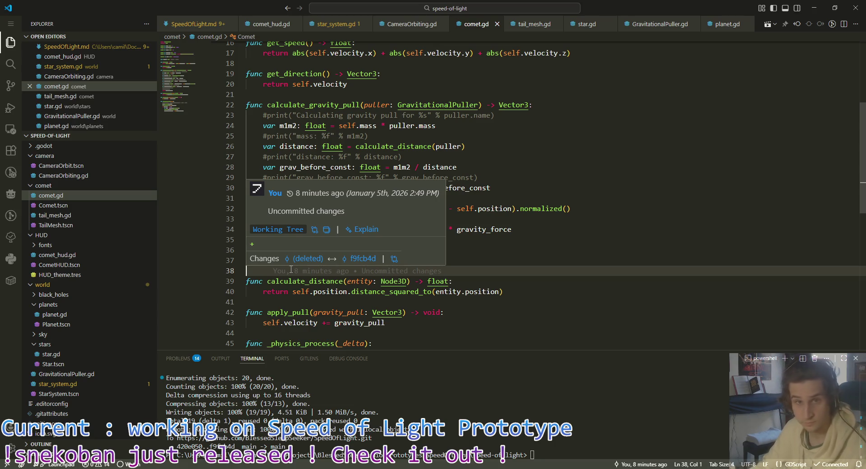
pyautogui.click(438, 136)
pyautogui.click(487, 123)
pyautogui.click(484, 138)
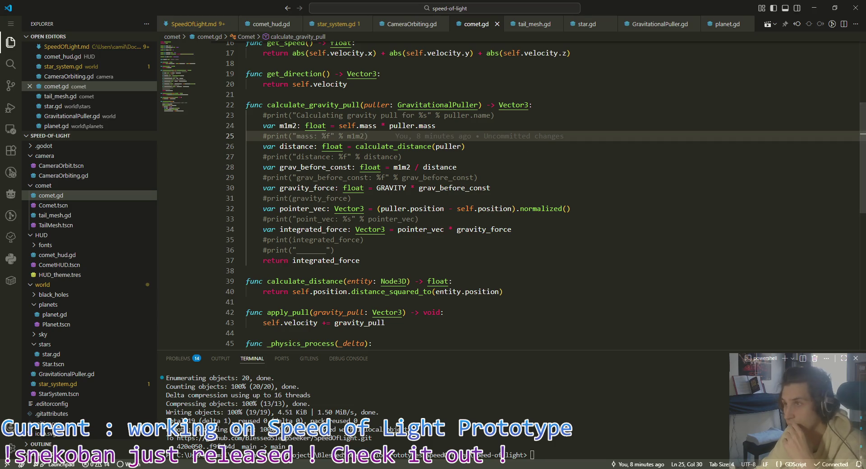
# Step: Lower the Star's GravitationalPuller mass to 250.0 and run the game again
pyautogui.hotkey('alt', 'Tab')
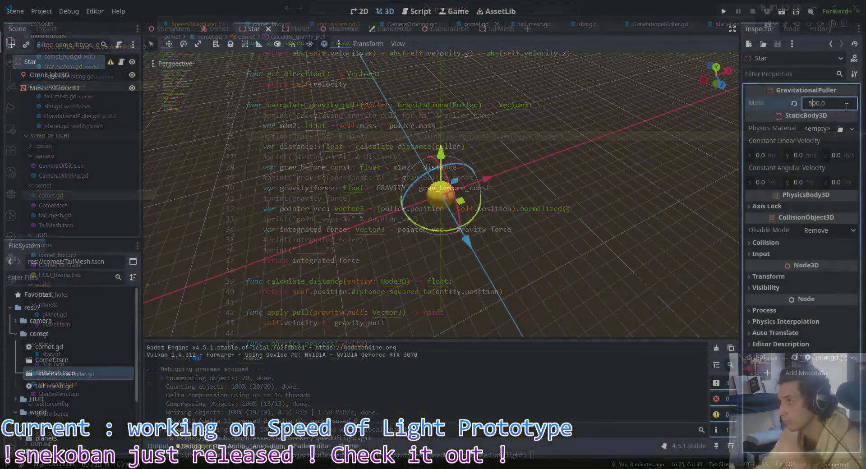
pyautogui.click(847, 106)
pyautogui.write('25')
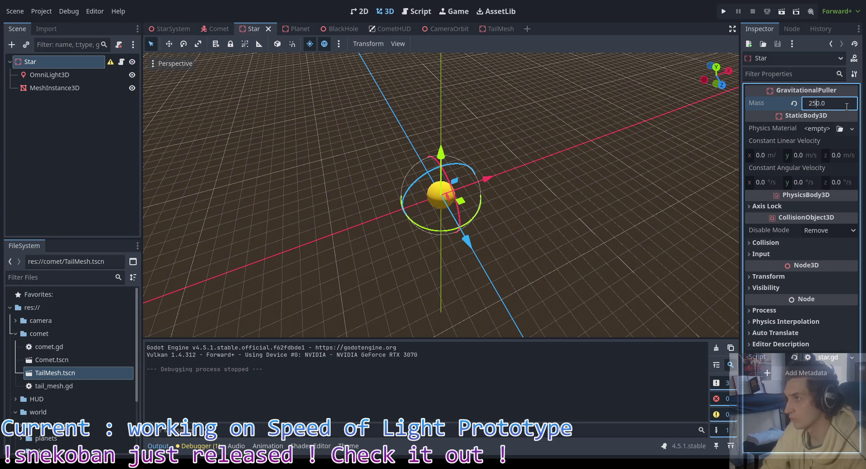
pyautogui.press('Return')
pyautogui.press('F5')
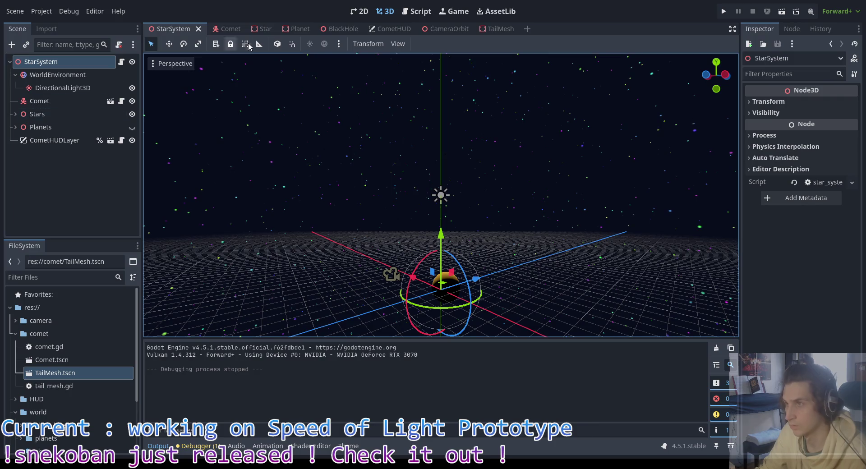
pyautogui.click(255, 28)
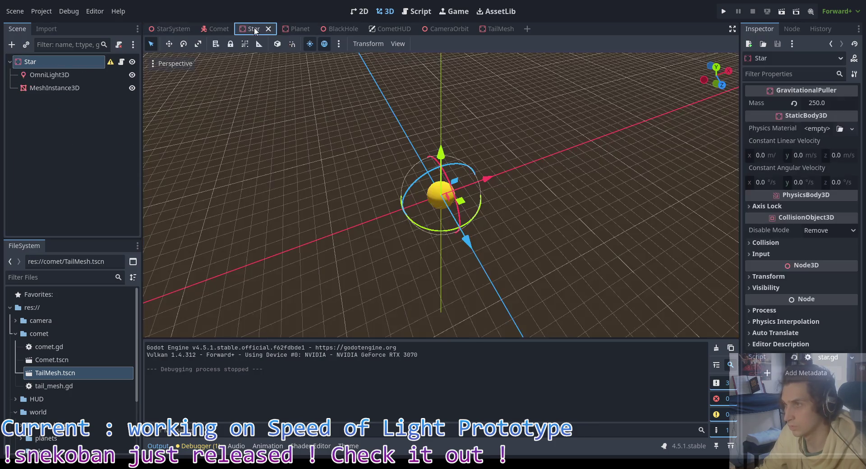
# Step: Add a Camera3D under the Star node in the Star scene, then delete it again
pyautogui.rightClick(47, 62)
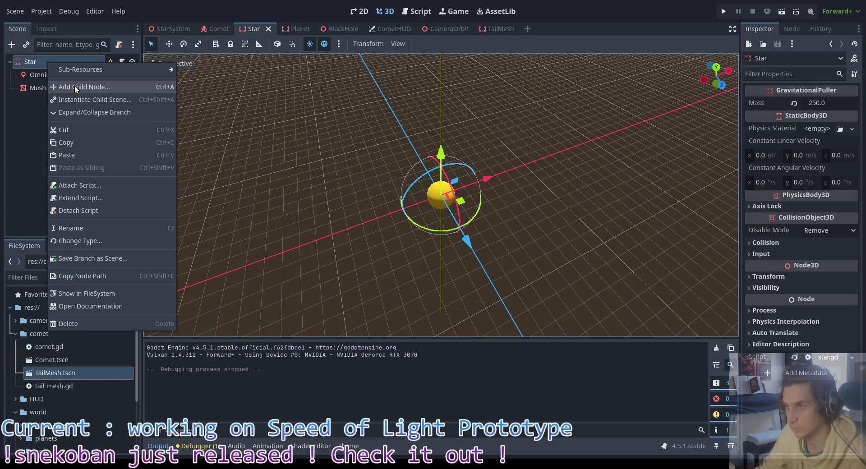
pyautogui.click(75, 87)
pyautogui.write('camera3d')
pyautogui.press('Return')
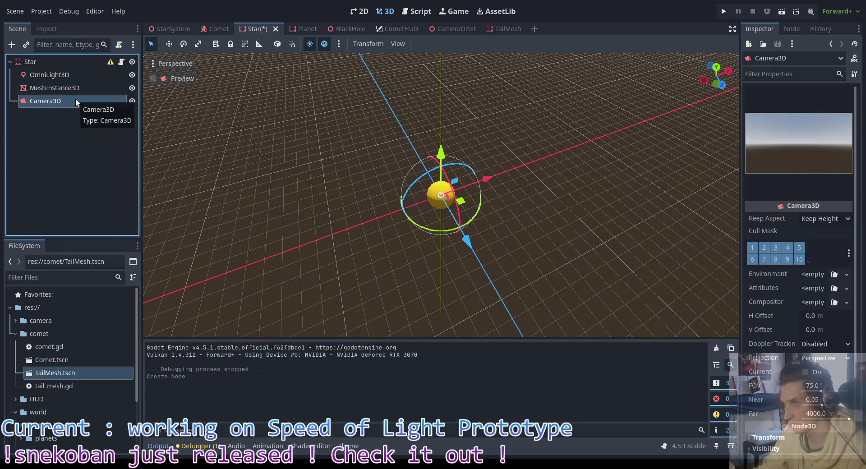
pyautogui.press('Delete')
pyautogui.click(400, 236)
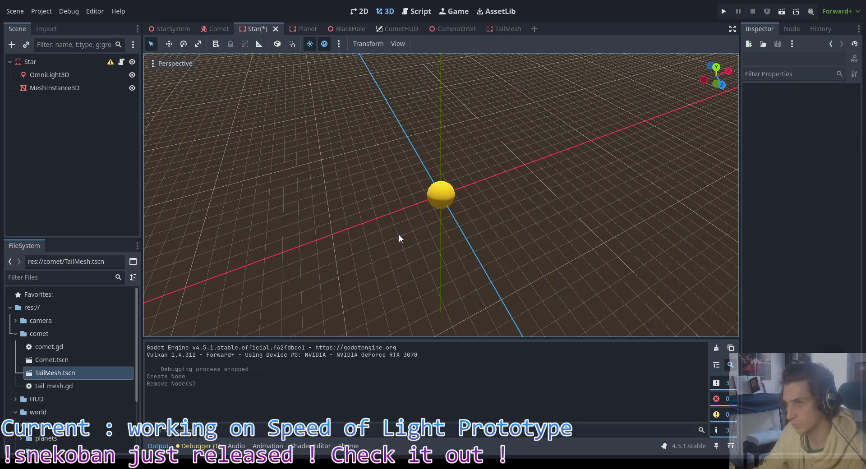
# Step: In the StarSystem scene, add a Camera3D child under the Stars/Star instance
pyautogui.click(169, 28)
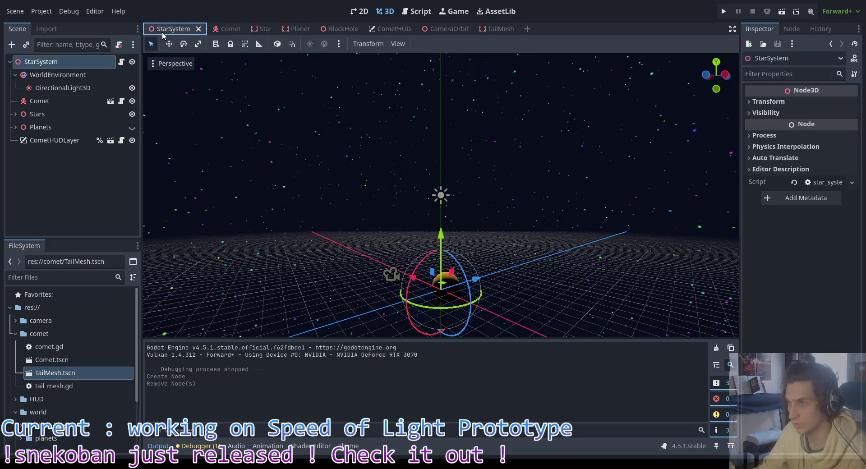
pyautogui.click(16, 115)
pyautogui.rightClick(53, 127)
pyautogui.click(85, 78)
pyautogui.write('camera')
pyautogui.press('Return')
# Step: Position the new camera above and beside the star, turned to face it
pyautogui.moveTo(340, 269)
pyautogui.mouseDown()
pyautogui.moveTo(445, 298)
pyautogui.moveTo(453, 256)
pyautogui.mouseUp()
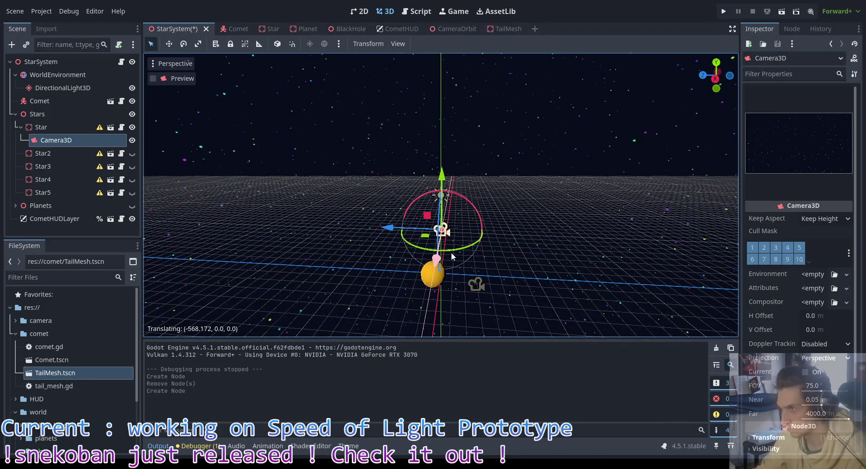
pyautogui.moveTo(441, 185)
pyautogui.mouseDown()
pyautogui.moveTo(436, 94)
pyautogui.moveTo(440, 120)
pyautogui.mouseUp()
pyautogui.moveTo(440, 120)
pyautogui.mouseDown()
pyautogui.moveTo(407, 222)
pyautogui.moveTo(562, 247)
pyautogui.moveTo(287, 163)
pyautogui.mouseUp()
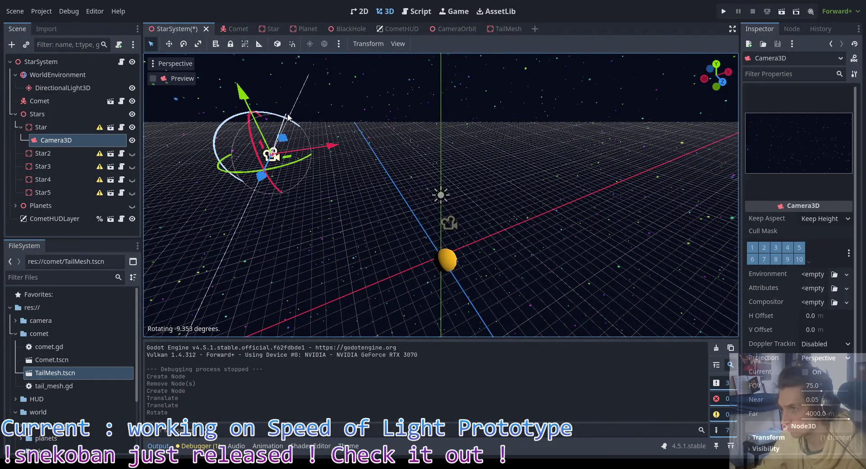
pyautogui.moveTo(319, 136); pyautogui.dragTo(319, 137)
pyautogui.hotkey('ctrl', 'z')
pyautogui.hotkey('ctrl', 'z')
pyautogui.moveTo(290, 176)
pyautogui.mouseDown()
pyautogui.moveTo(303, 185)
pyautogui.moveTo(425, 139)
pyautogui.moveTo(301, 162)
pyautogui.moveTo(363, 166)
pyautogui.mouseUp()
pyautogui.scroll(6, 406, 153)
pyautogui.press('f')
pyautogui.moveTo(449, 164)
pyautogui.mouseDown()
pyautogui.moveTo(431, 179)
pyautogui.moveTo(383, 178)
pyautogui.mouseUp()
pyautogui.moveTo(413, 128); pyautogui.dragTo(430, 140)
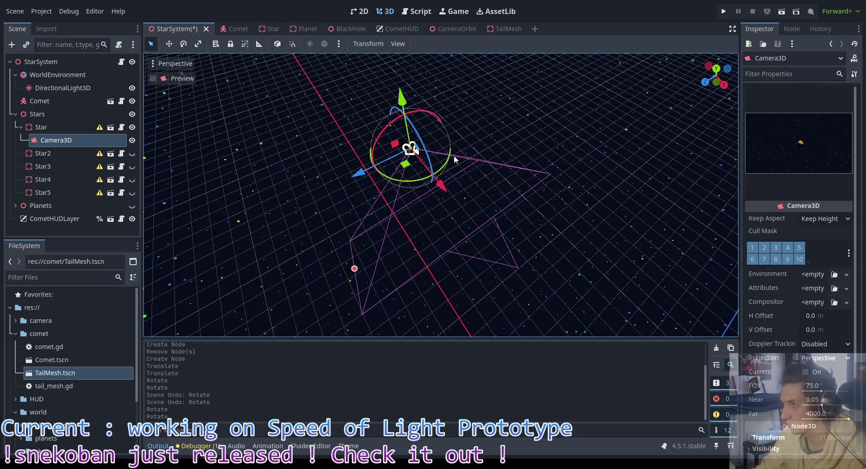
# Step: Make the star's Camera3D the current camera and save the StarSystem scene
pyautogui.click(796, 375)
pyautogui.hotkey('ctrl', 's')
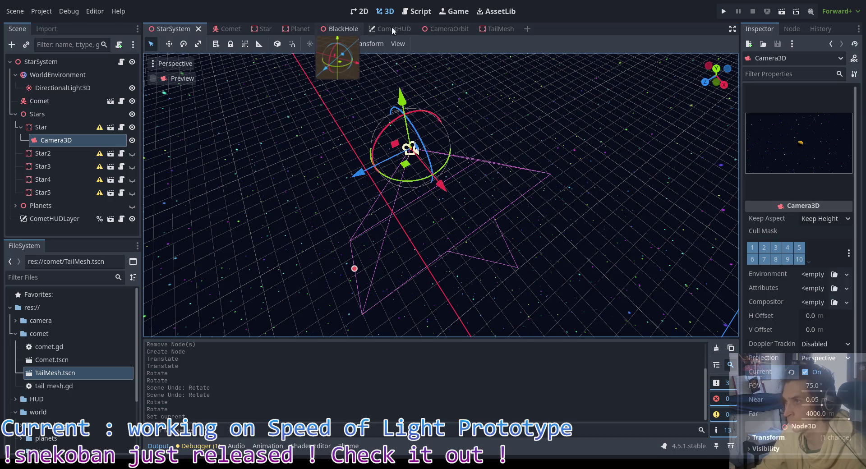
pyautogui.click(451, 27)
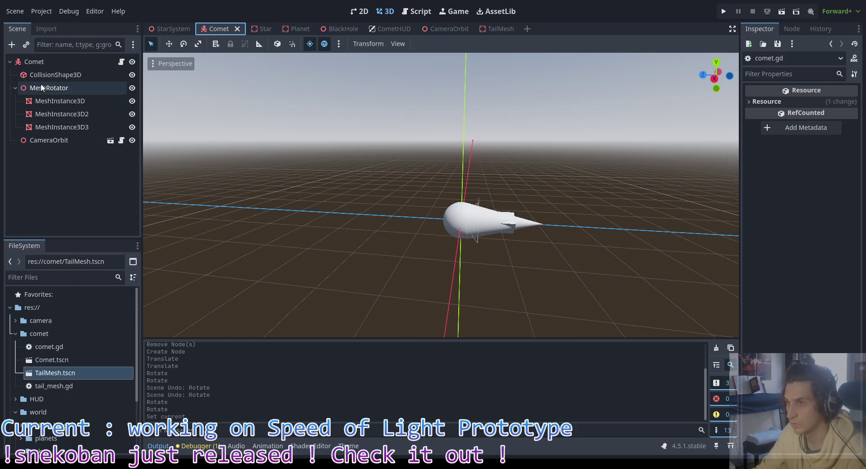
# Step: Save the CameraOrbit scene and launch a test run viewed from the star's new camera
pyautogui.click(56, 140)
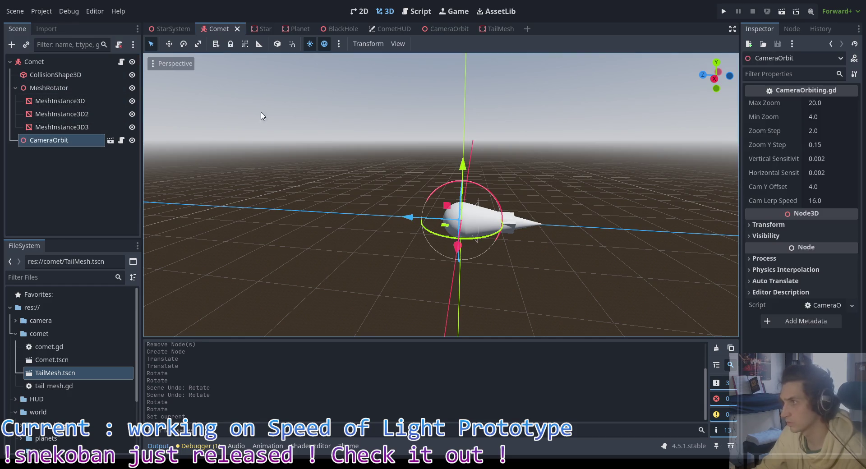
pyautogui.moveTo(281, 39)
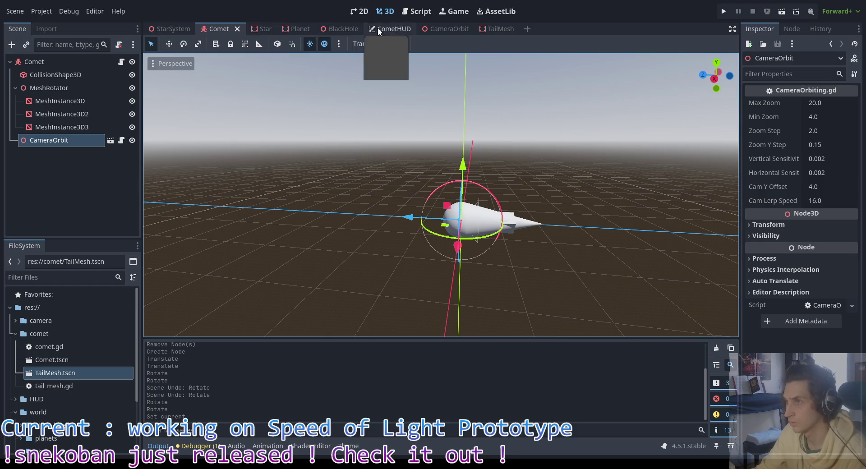
pyautogui.click(438, 29)
pyautogui.click(60, 90)
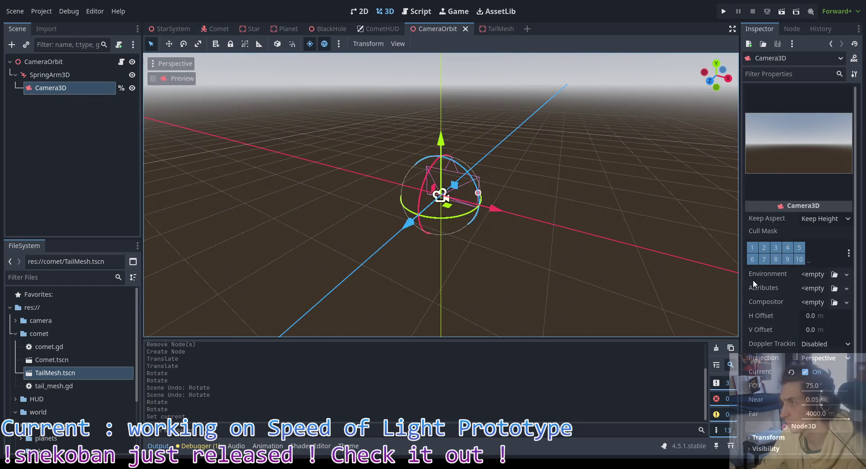
pyautogui.hotkey('ctrl', 's')
pyautogui.press('F5')
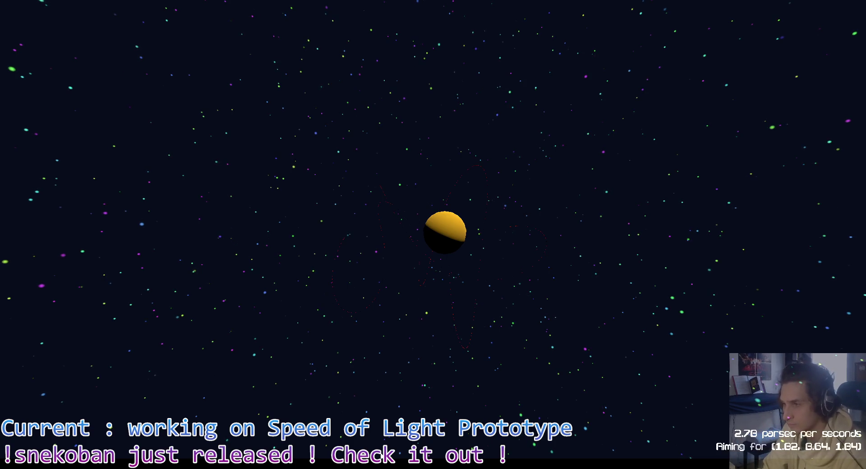
# Step: Stop the running game and go back to the StarSystem scene
pyautogui.press('F8')
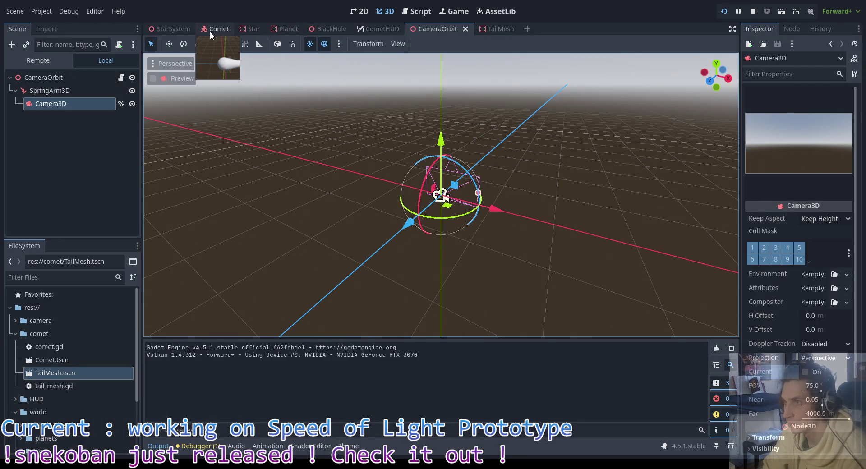
pyautogui.click(172, 29)
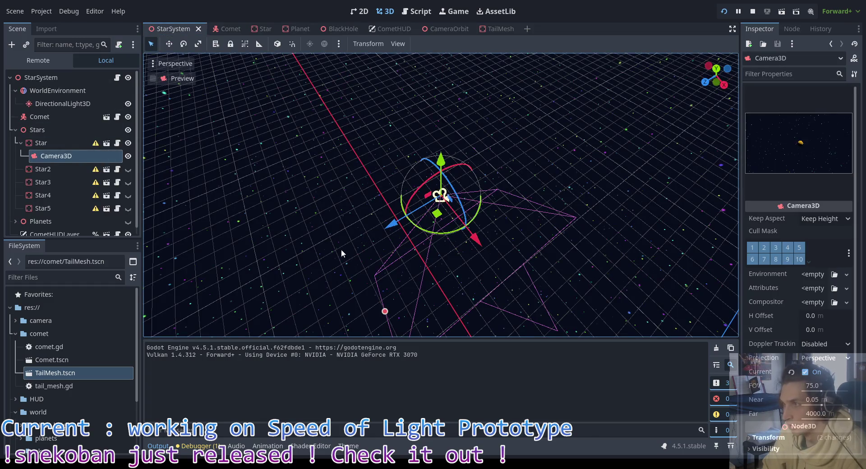
# Step: Move the star's Camera3D lower and shift it along X and Y, saving the scene
pyautogui.moveTo(478, 184)
pyautogui.mouseDown()
pyautogui.moveTo(478, 277)
pyautogui.moveTo(628, 261)
pyautogui.mouseUp()
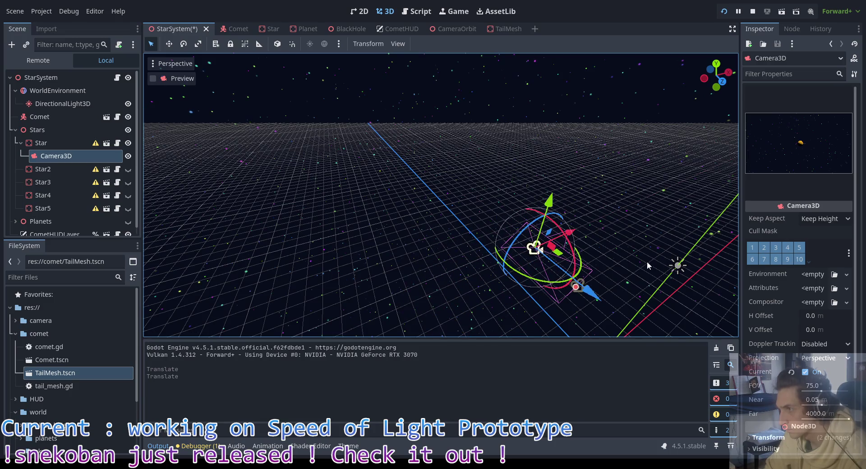
pyautogui.hotkey('ctrl', 's')
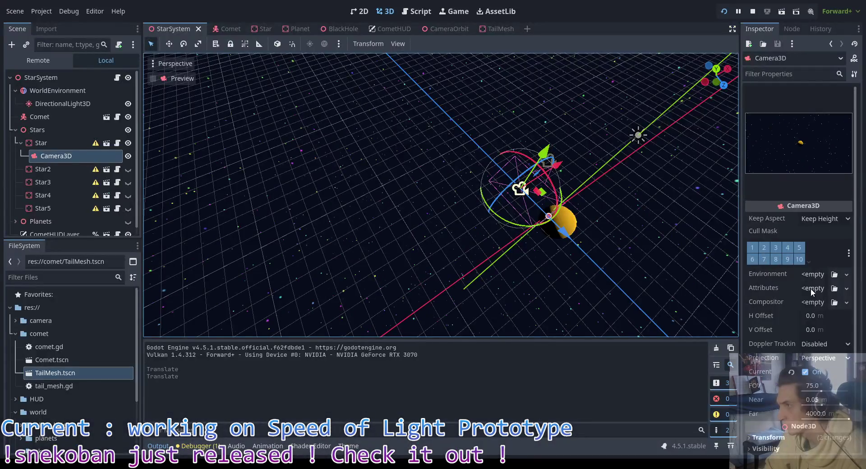
pyautogui.scroll(-2, 783, 361)
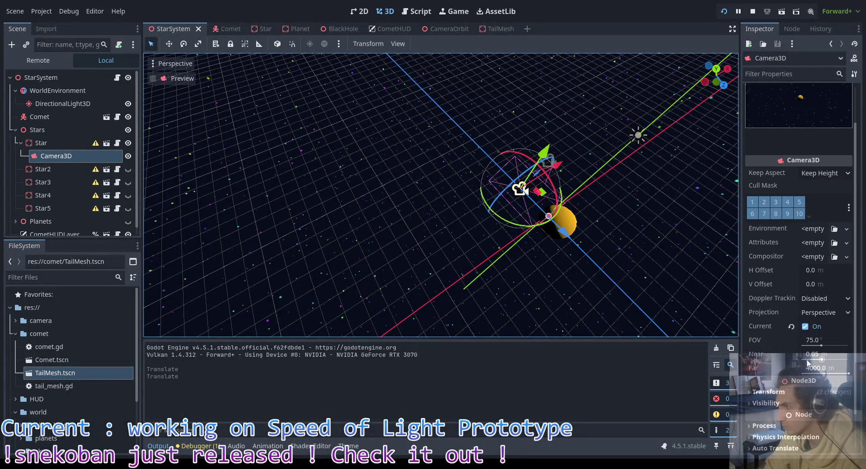
pyautogui.scroll(2, 781, 367)
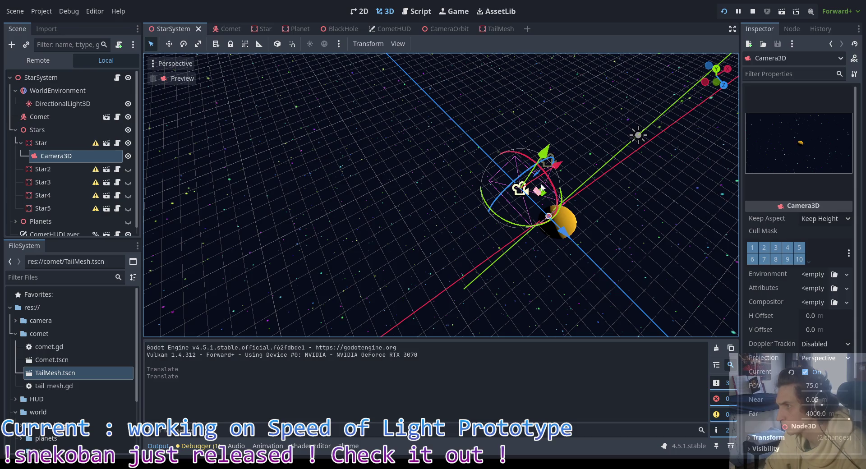
pyautogui.moveTo(543, 158)
pyautogui.mouseDown()
pyautogui.moveTo(532, 189)
pyautogui.moveTo(501, 216)
pyautogui.moveTo(576, 207)
pyautogui.moveTo(553, 213)
pyautogui.moveTo(562, 240)
pyautogui.moveTo(501, 250)
pyautogui.moveTo(573, 212)
pyautogui.moveTo(523, 235)
pyautogui.mouseUp()
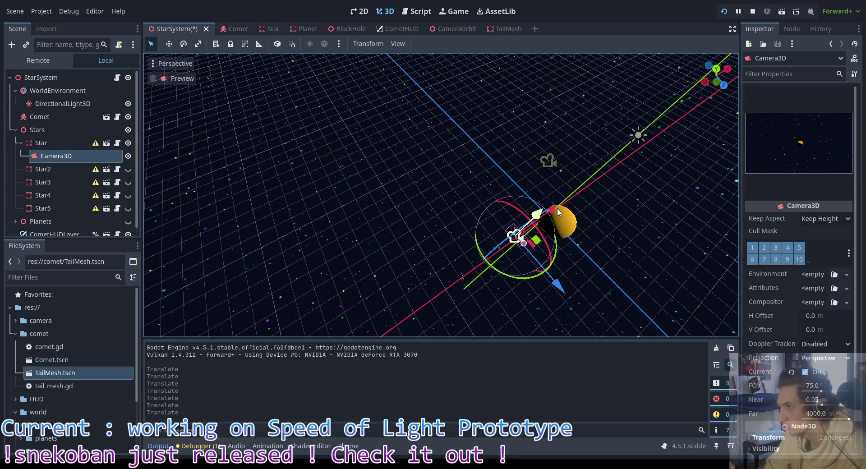
pyautogui.moveTo(662, 217)
pyautogui.mouseDown()
pyautogui.moveTo(602, 167)
pyautogui.moveTo(592, 248)
pyautogui.mouseUp()
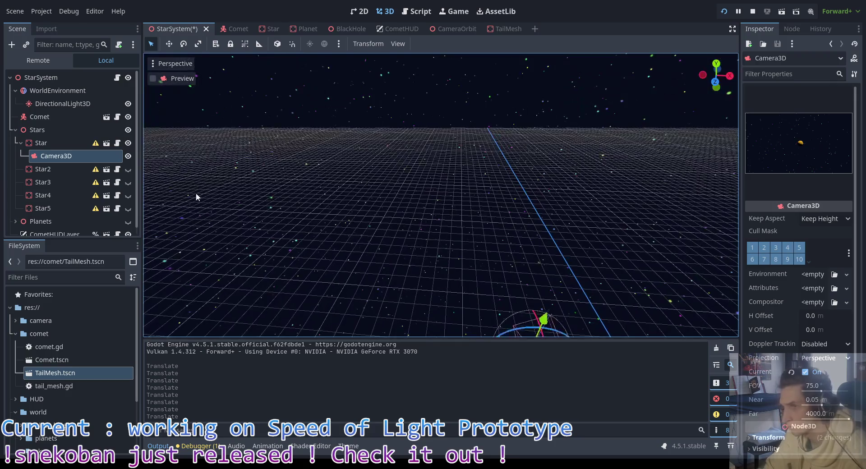
pyautogui.moveTo(527, 236)
pyautogui.mouseDown()
pyautogui.moveTo(553, 247)
pyautogui.moveTo(532, 201)
pyautogui.moveTo(541, 260)
pyautogui.moveTo(571, 272)
pyautogui.mouseUp()
pyautogui.hotkey('ctrl', 's')
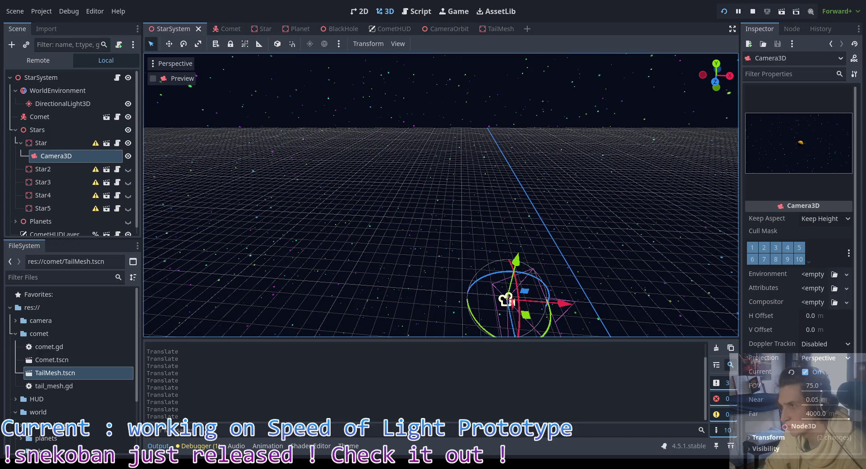
# Step: Frame the Camera3D, switch to local-space moves, slide it along its own axes, and save
pyautogui.press('f')
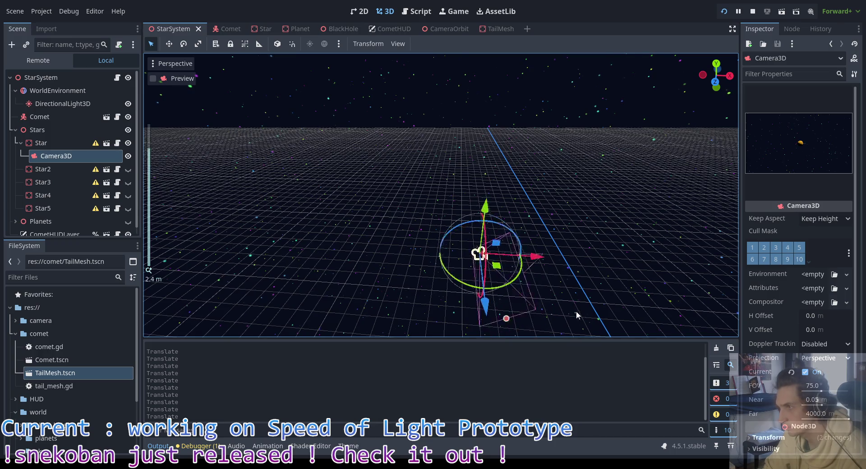
pyautogui.scroll(-4, 801, 235)
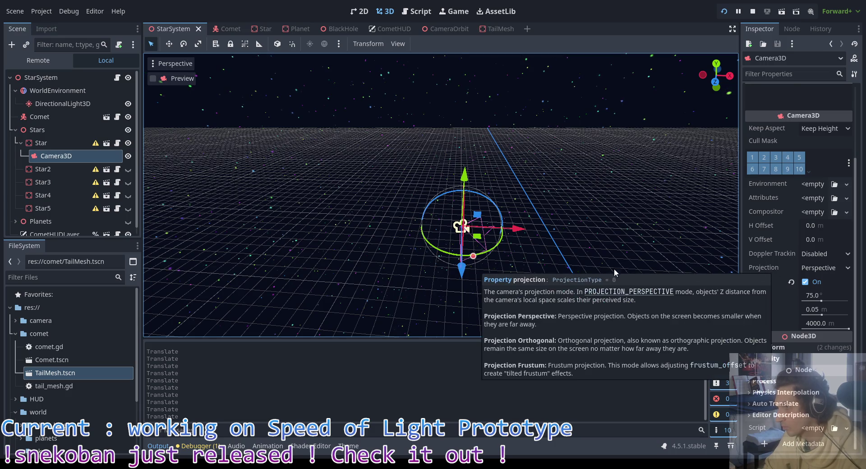
pyautogui.moveTo(347, 282)
pyautogui.mouseDown()
pyautogui.moveTo(530, 286)
pyautogui.moveTo(661, 304)
pyautogui.moveTo(432, 284)
pyautogui.mouseUp()
pyautogui.scroll(-5, 431, 284)
pyautogui.scroll(10, 428, 284)
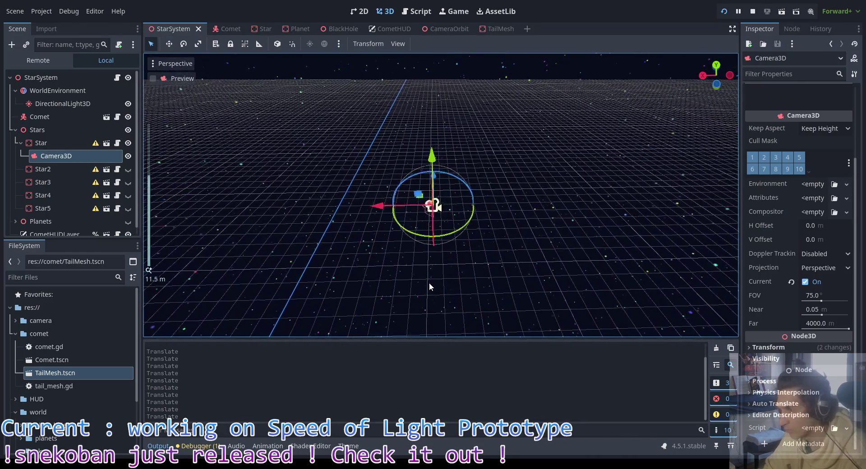
pyautogui.click(278, 44)
pyautogui.moveTo(412, 221)
pyautogui.mouseDown()
pyautogui.moveTo(388, 271)
pyautogui.moveTo(399, 311)
pyautogui.mouseUp()
pyautogui.hotkey('ctrl', 's')
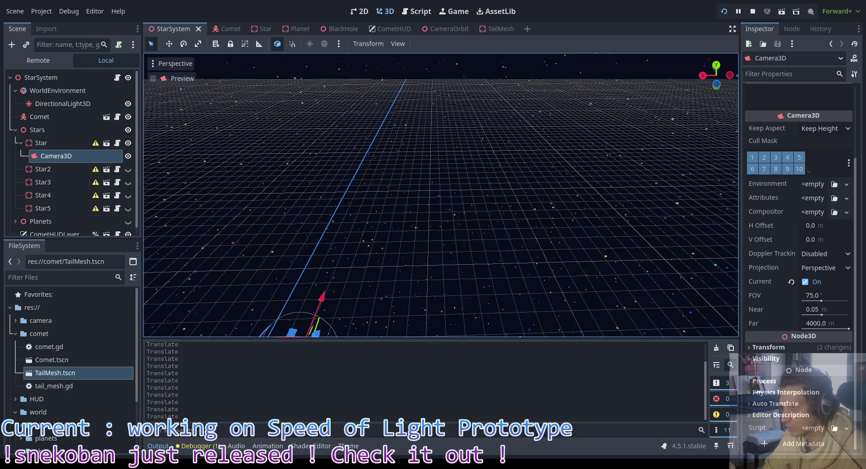
# Step: Test-run the game briefly, then nudge the Camera3D down-left toward the star
pyautogui.press('F5')
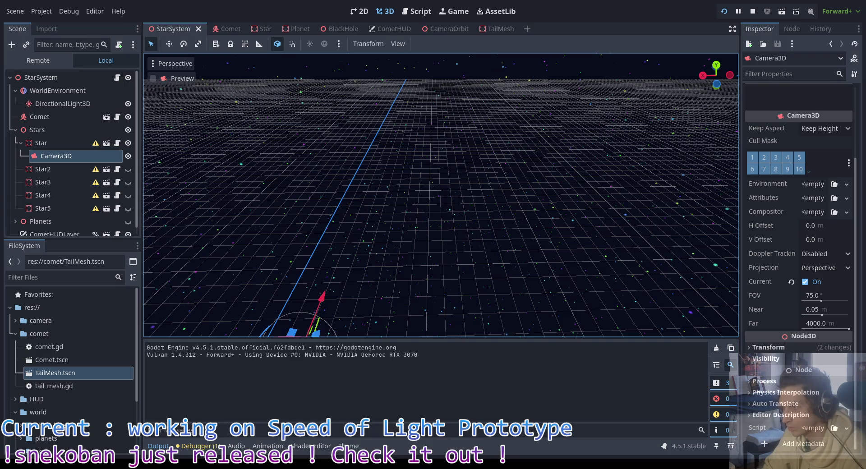
pyautogui.press('F8')
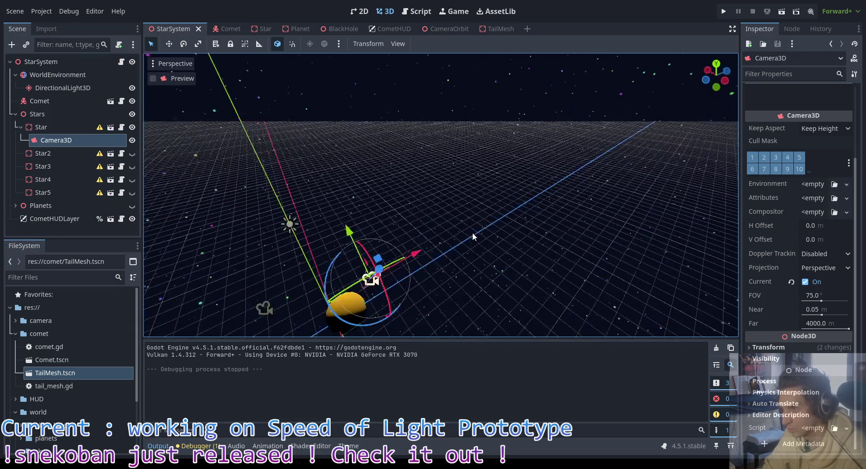
pyautogui.scroll(-5, 351, 298)
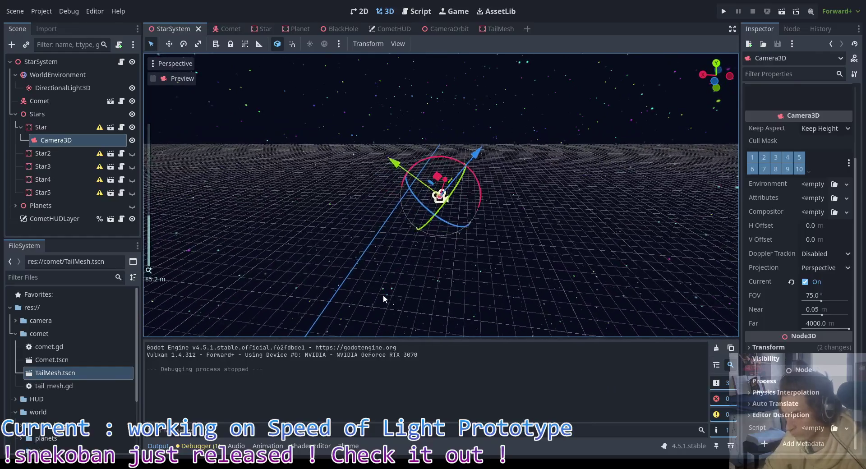
pyautogui.moveTo(439, 176); pyautogui.dragTo(388, 235)
pyautogui.press('F5')
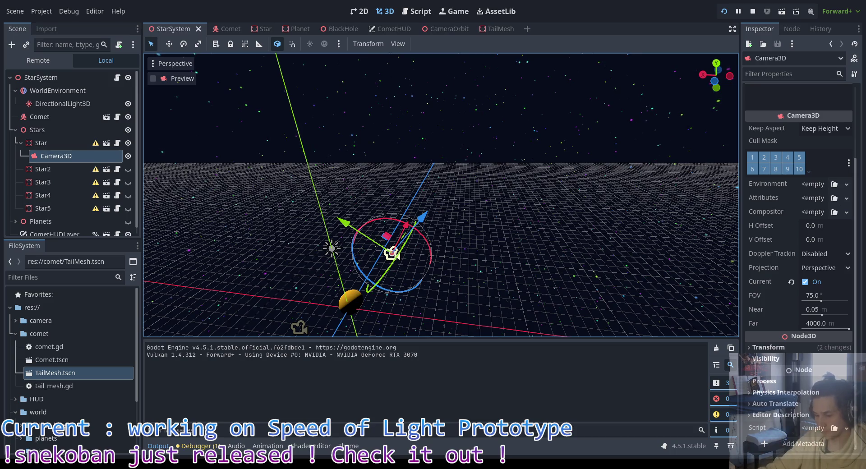
pyautogui.press('F8')
# Step: Append * 2 to calculate_gravity_pull's return line in comet.gd and save, doubling the pull
pyautogui.hotkey('alt', 'Tab')
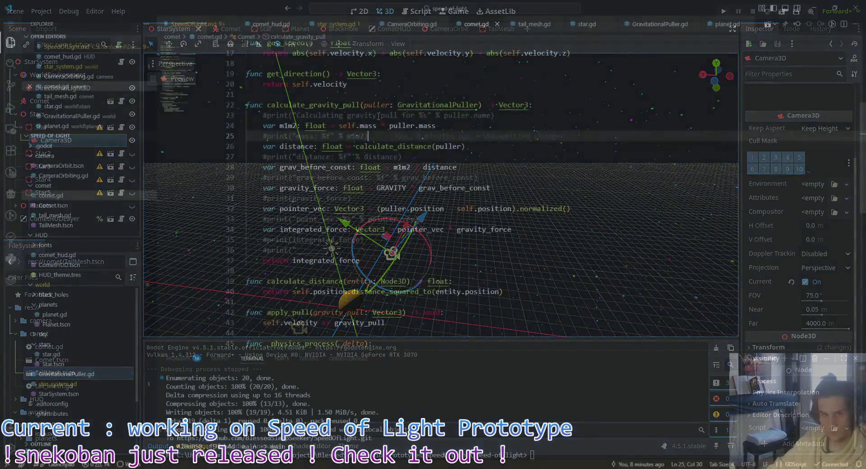
pyautogui.click(377, 260)
pyautogui.write('* 2')
pyautogui.hotkey('ctrl', 's')
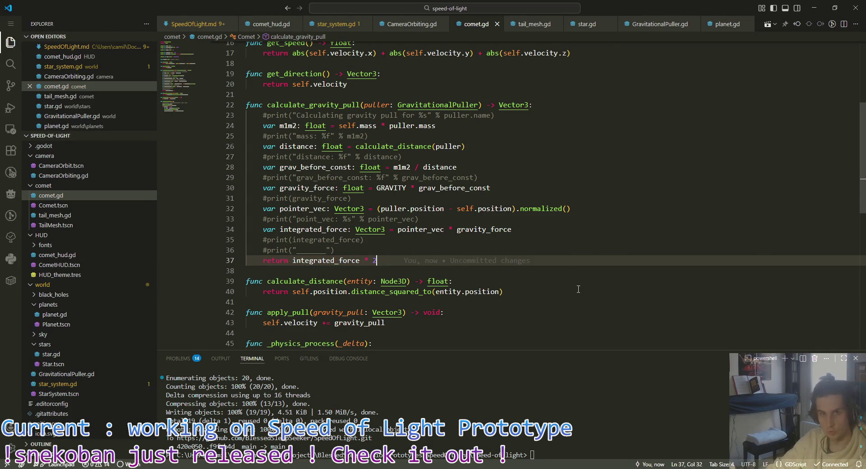
pyautogui.scroll(5, 551, 285)
pyautogui.scroll(-4, 549, 283)
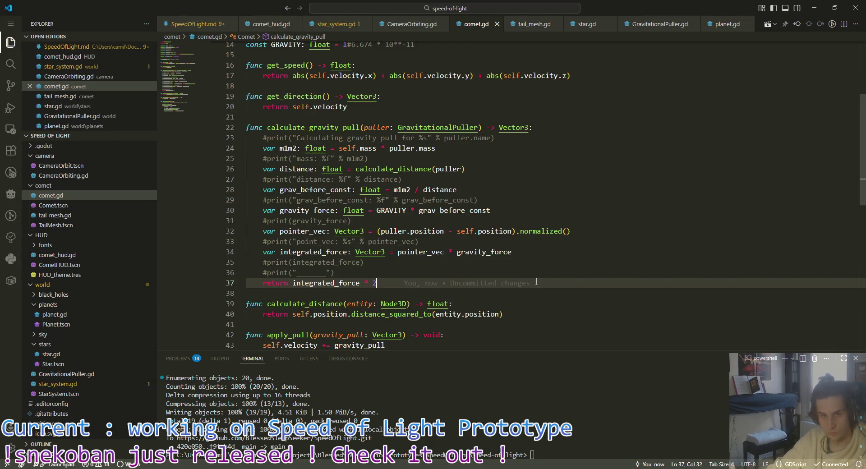
pyautogui.hotkey('alt', 'Tab')
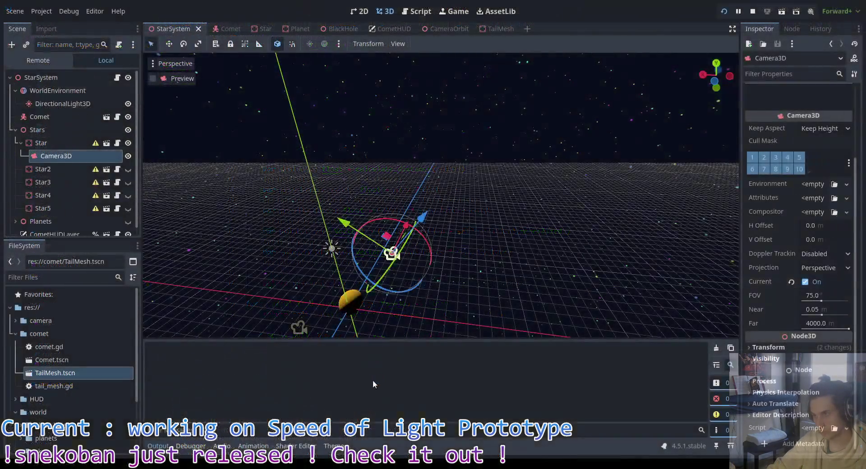
pyautogui.hotkey('alt', 'Tab')
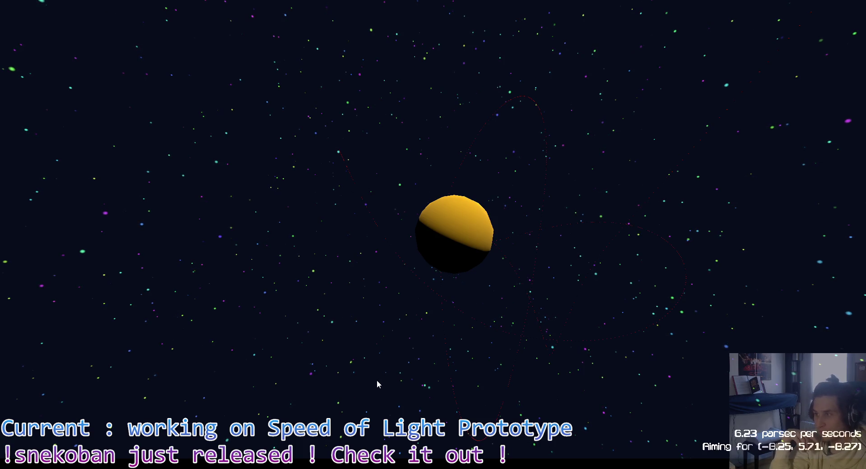
pyautogui.press('Escape')
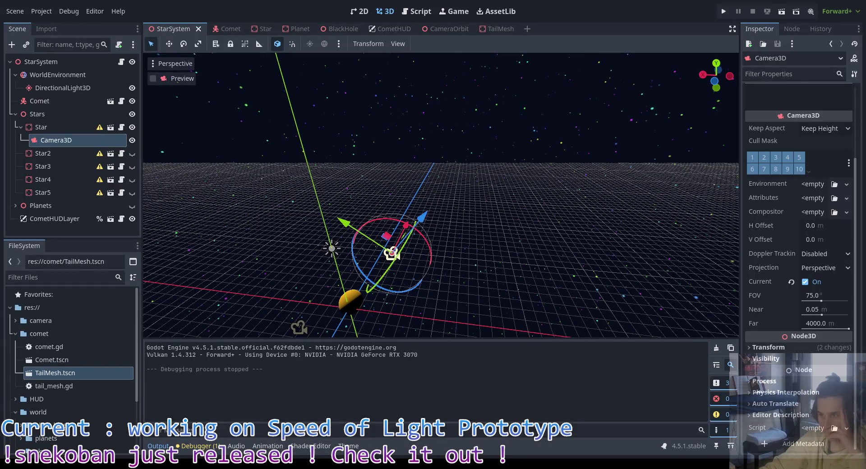
# Step: Save comet.gd with the * 2 multiplier removed from the return line, then return to Godot
pyautogui.hotkey('alt', 'Tab')
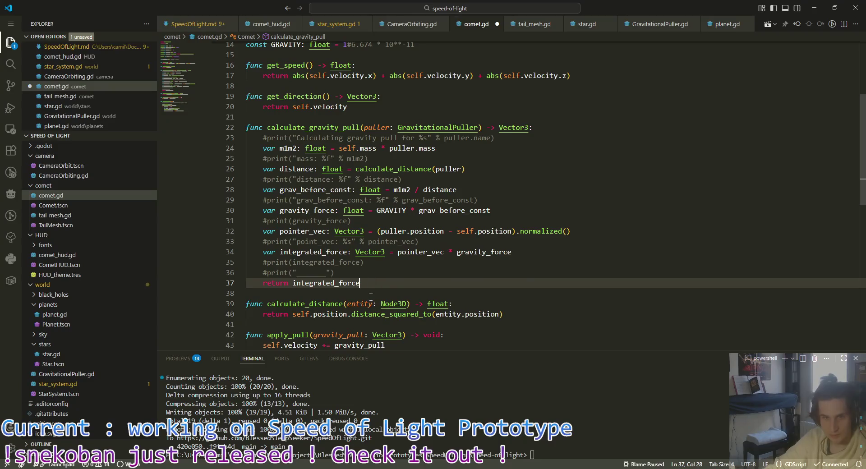
pyautogui.hotkey('ctrl', 's')
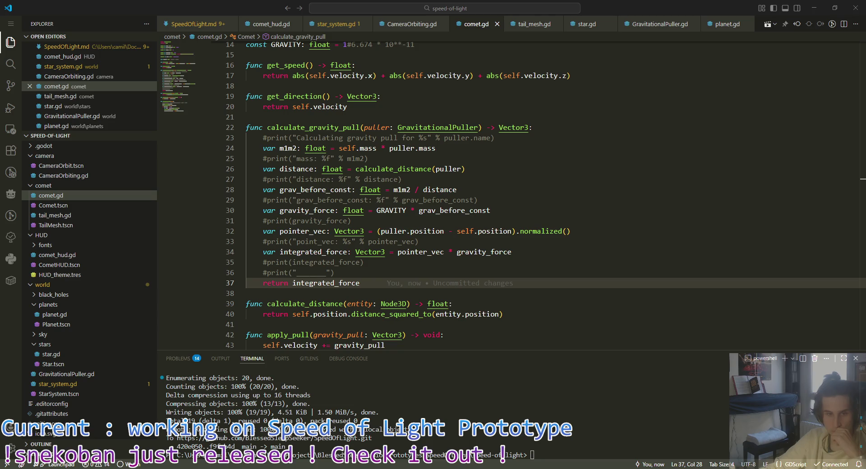
pyautogui.click(360, 283)
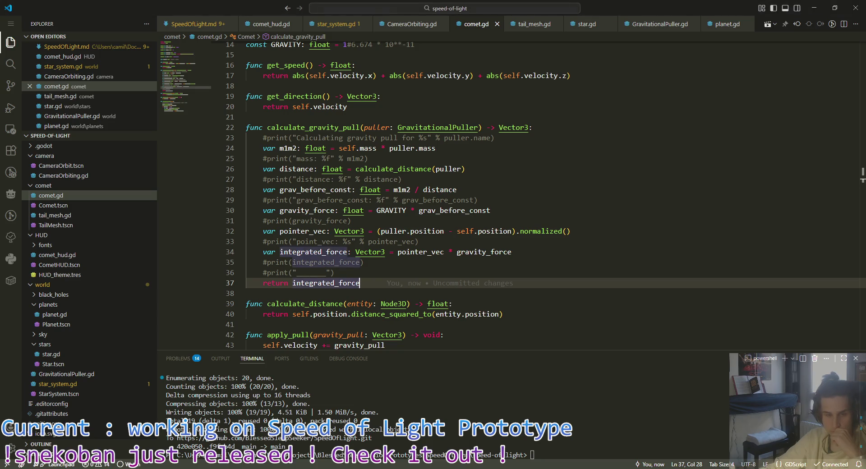
pyautogui.hotkey('alt', 'Tab')
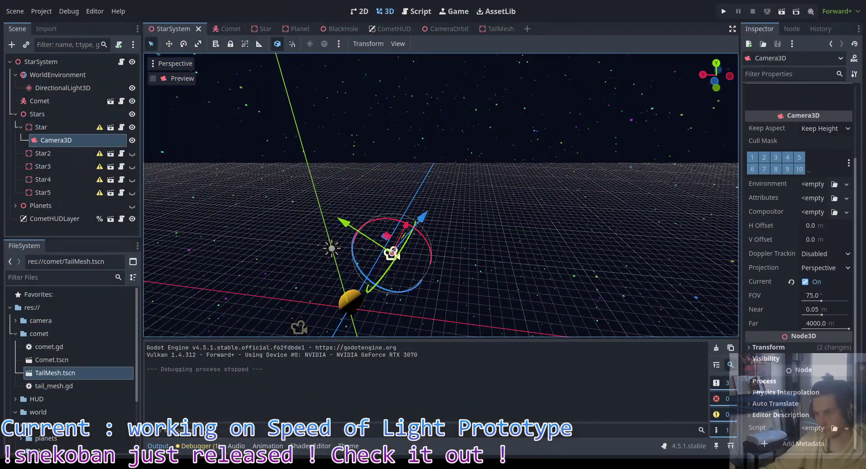